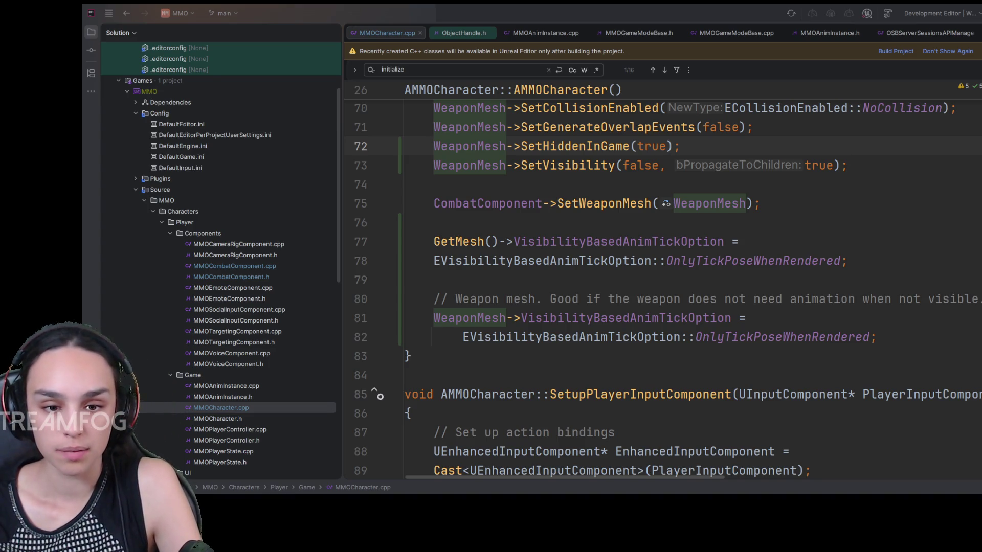
Place the insertion point in the line 80 comment of MMOCharacter.cpp.
{"action": "left_click", "coordinate": [724, 299]}
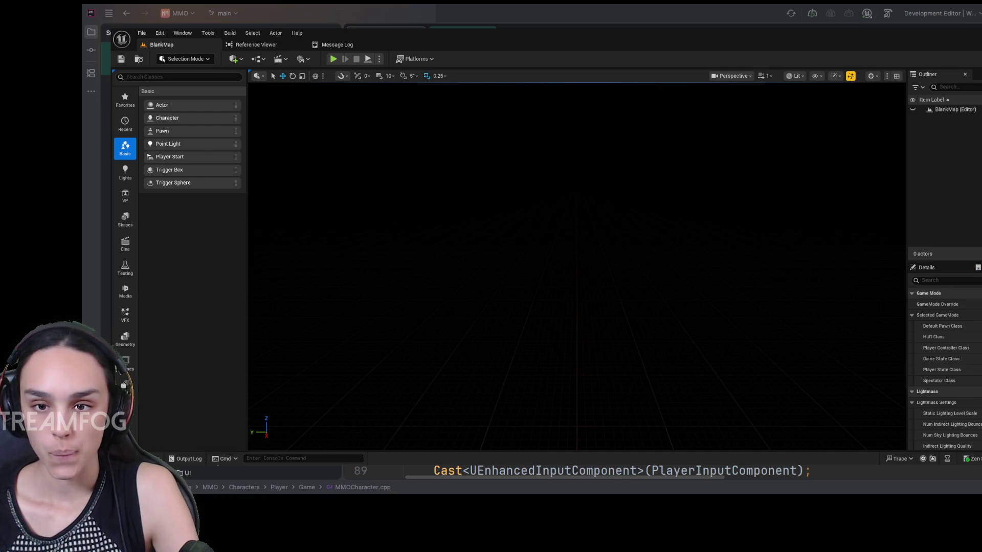
Browse to Content > Effects > Textures > Flipbooks and select the SmokeSwirl texture.
{"action": "left_click", "coordinate": [145, 458]}
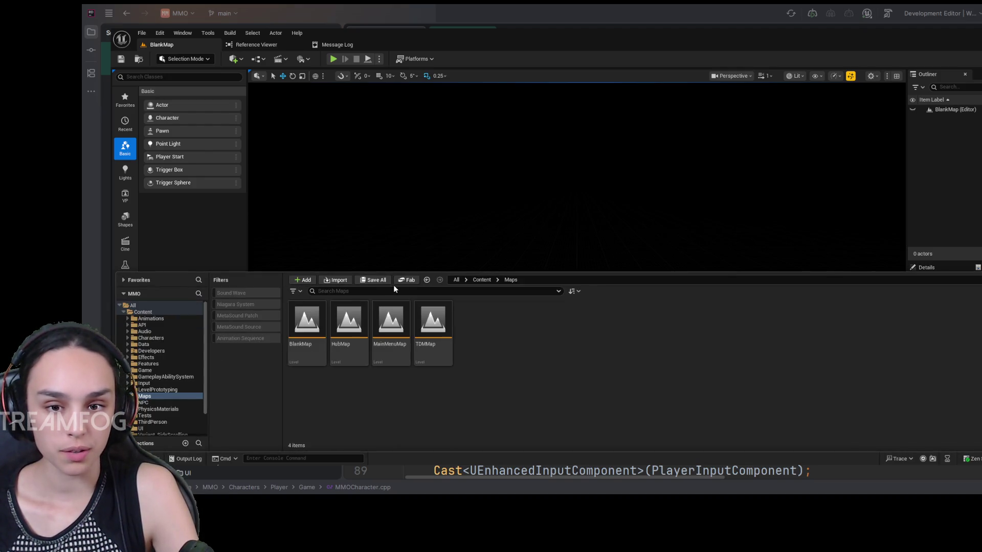
{"action": "left_click", "coordinate": [482, 280]}
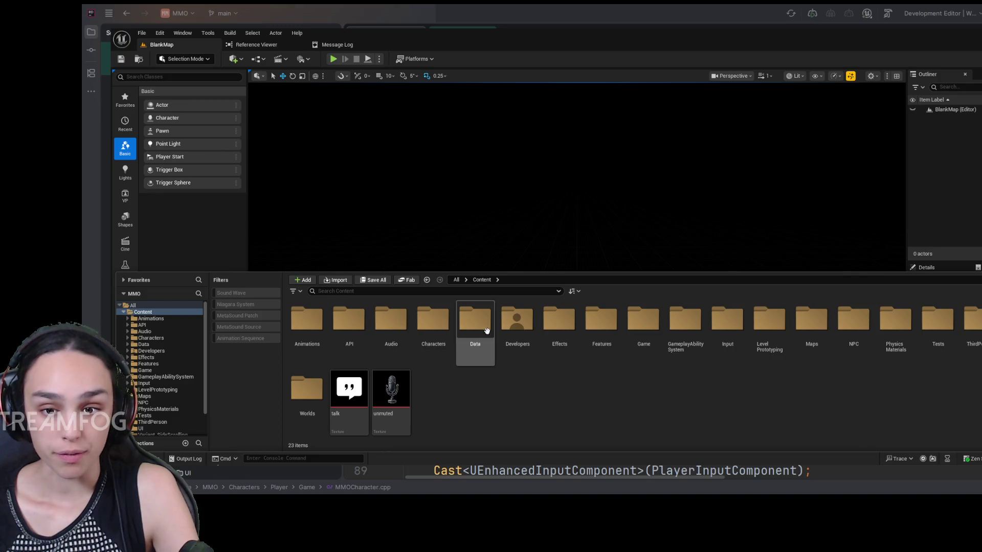
{"action": "left_click", "coordinate": [571, 333]}
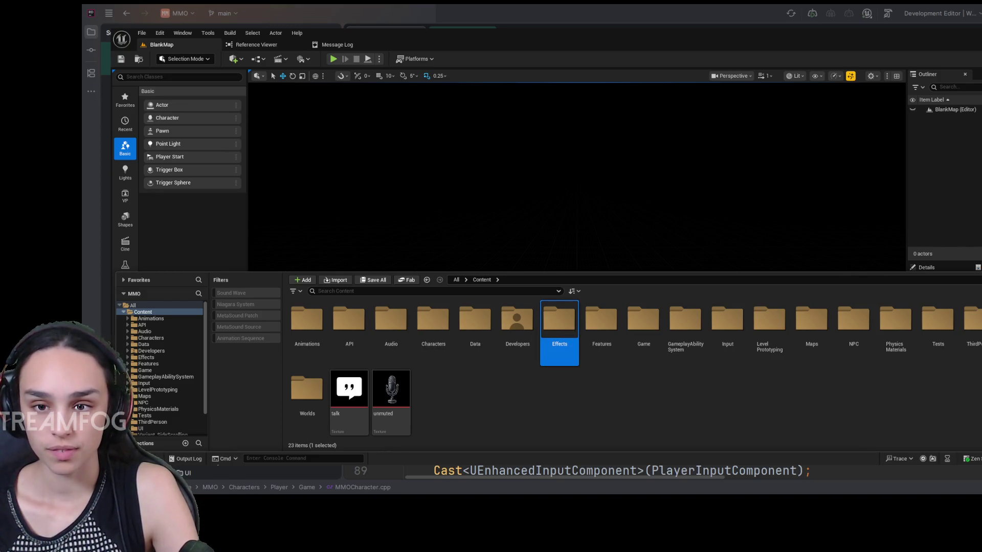
{"action": "double_click", "coordinate": [541, 339]}
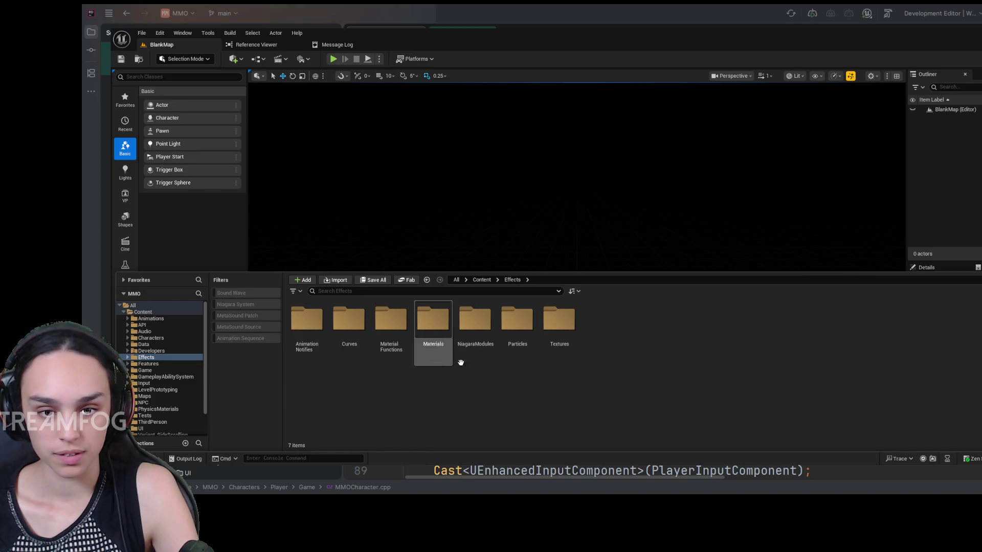
{"action": "double_click", "coordinate": [576, 338]}
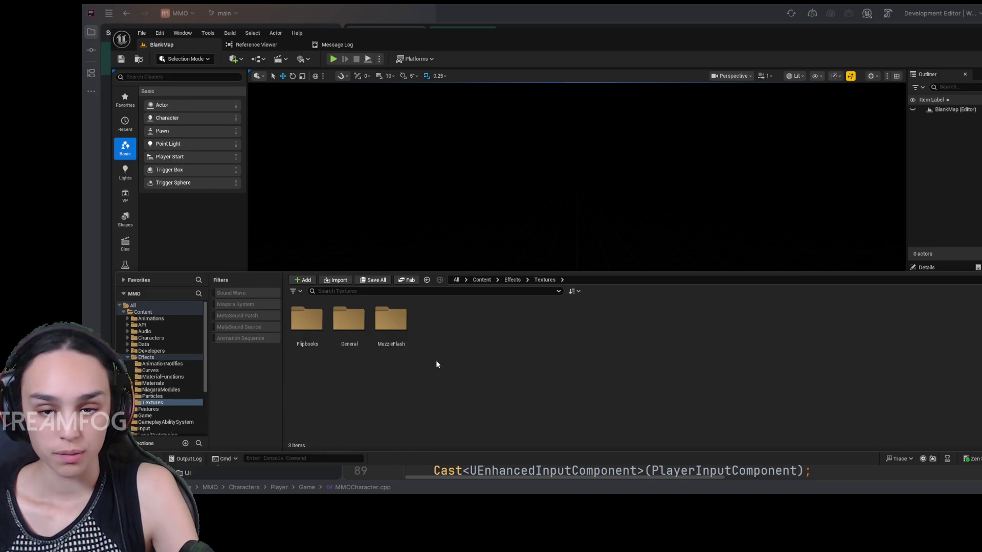
{"action": "double_click", "coordinate": [307, 319]}
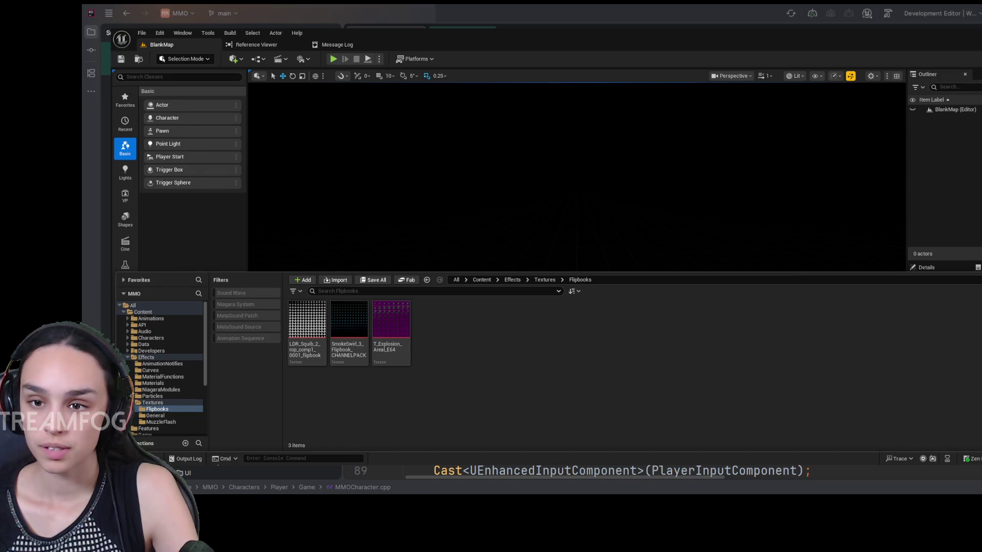
{"action": "left_click", "coordinate": [355, 339]}
{"action": "key", "text": "ctrl+space"}
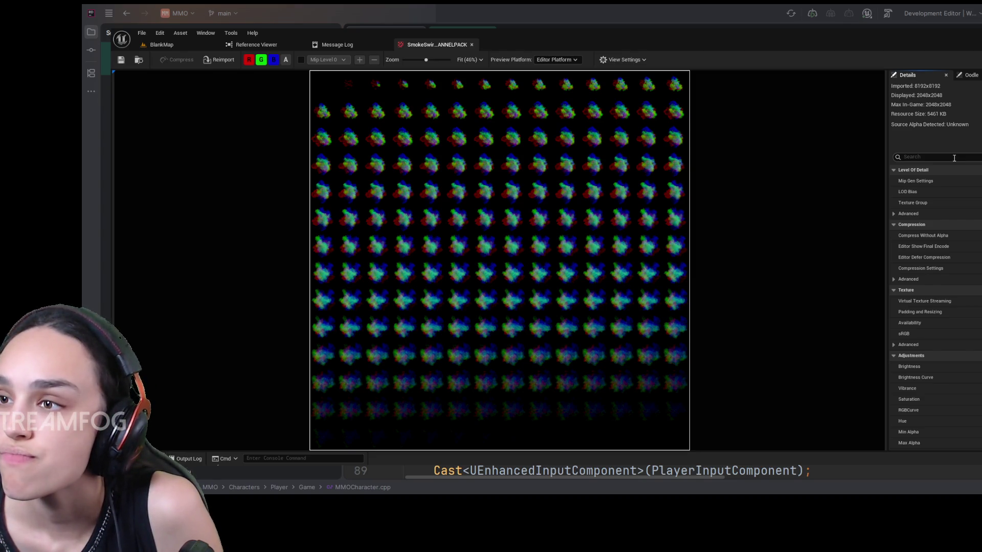
Compare the SmokeSwirl texture's Oodle compression formats against its Details properties.
{"action": "left_click", "coordinate": [970, 75]}
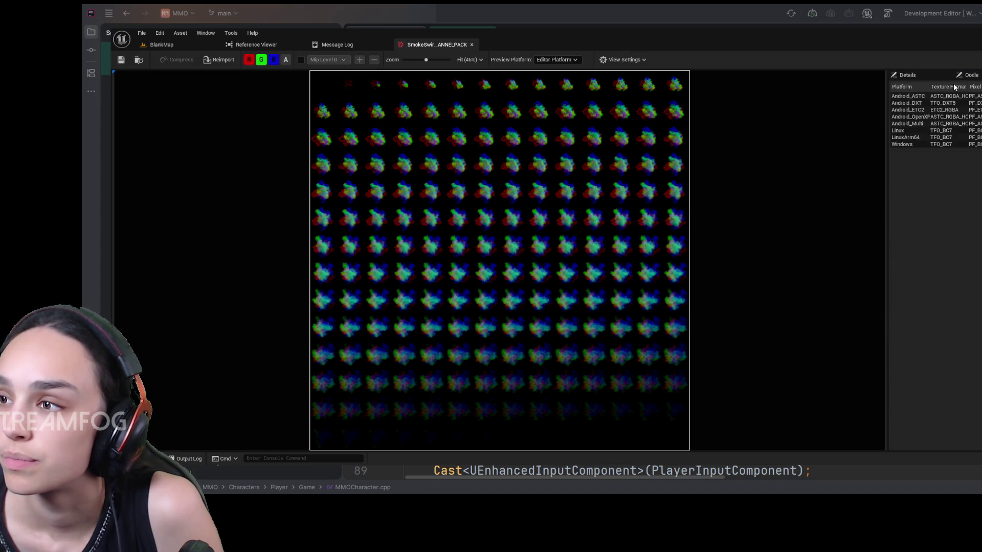
{"action": "left_click", "coordinate": [913, 73]}
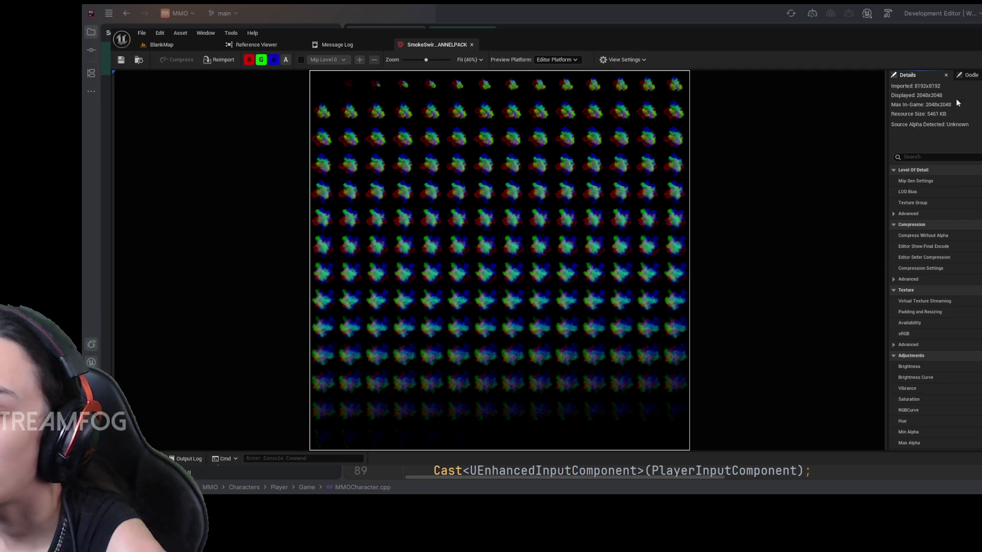
{"action": "scroll", "coordinate": [931, 199], "scroll_direction": "down", "scroll_amount": 5}
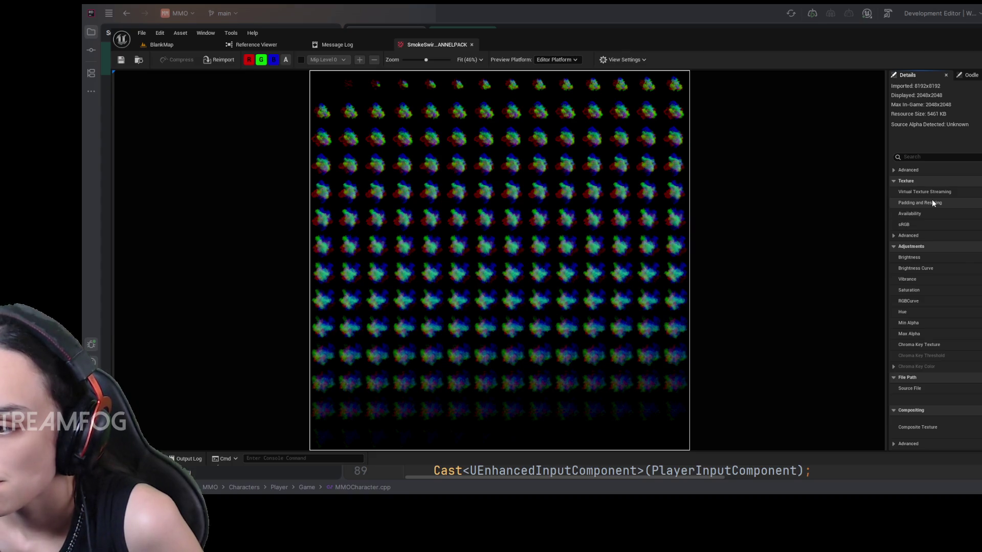
{"action": "scroll", "coordinate": [932, 200], "scroll_direction": "up", "scroll_amount": 5}
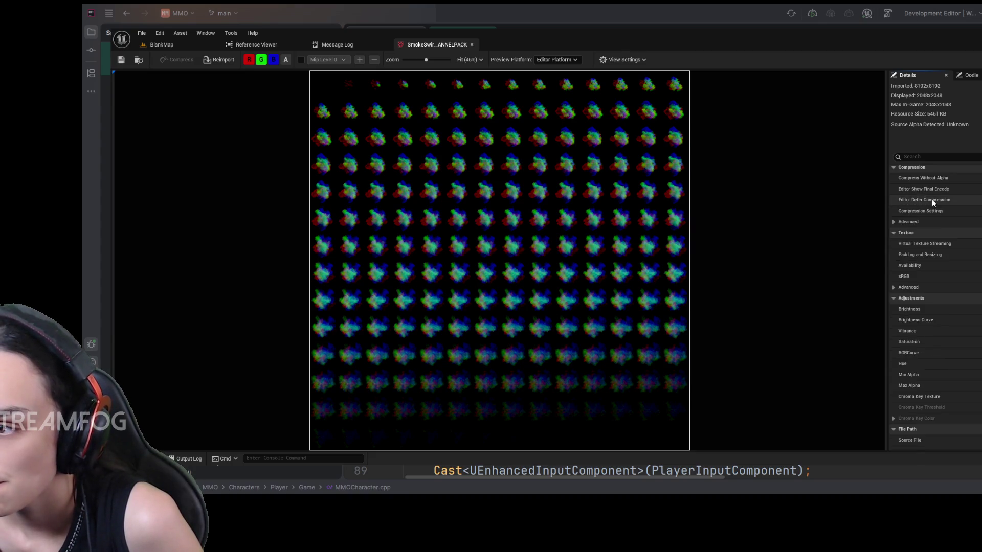
{"action": "left_click", "coordinate": [974, 76]}
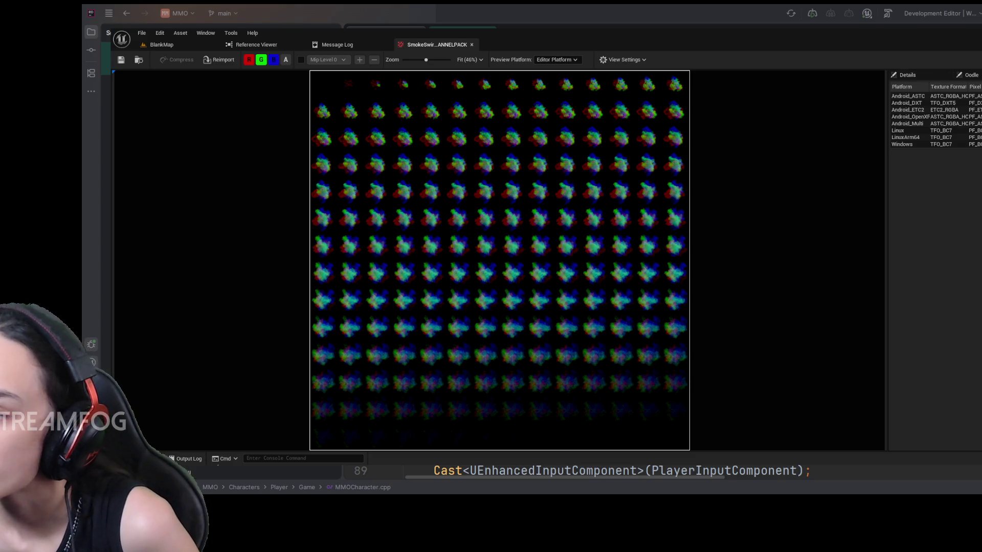
{"action": "left_click", "coordinate": [913, 74]}
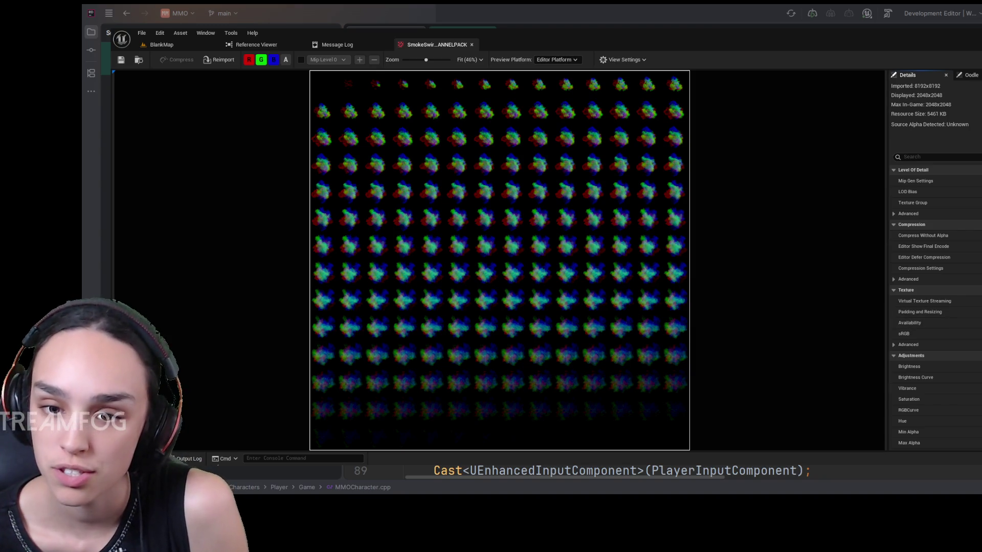
Filter the texture's Details for 'max', then for LOD compression settings.
{"action": "left_click", "coordinate": [921, 157]}
{"action": "type", "text": "max"}
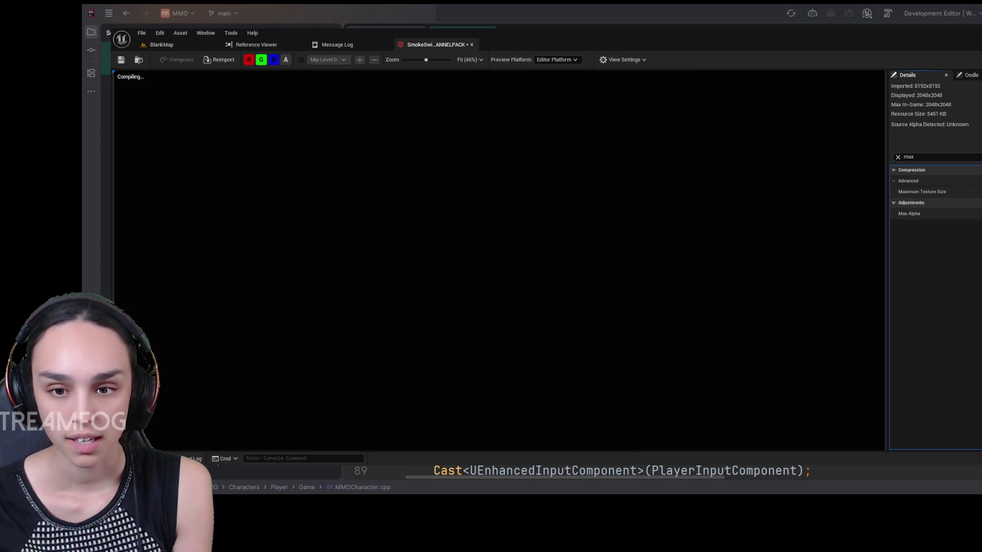
{"action": "left_click", "coordinate": [909, 157]}
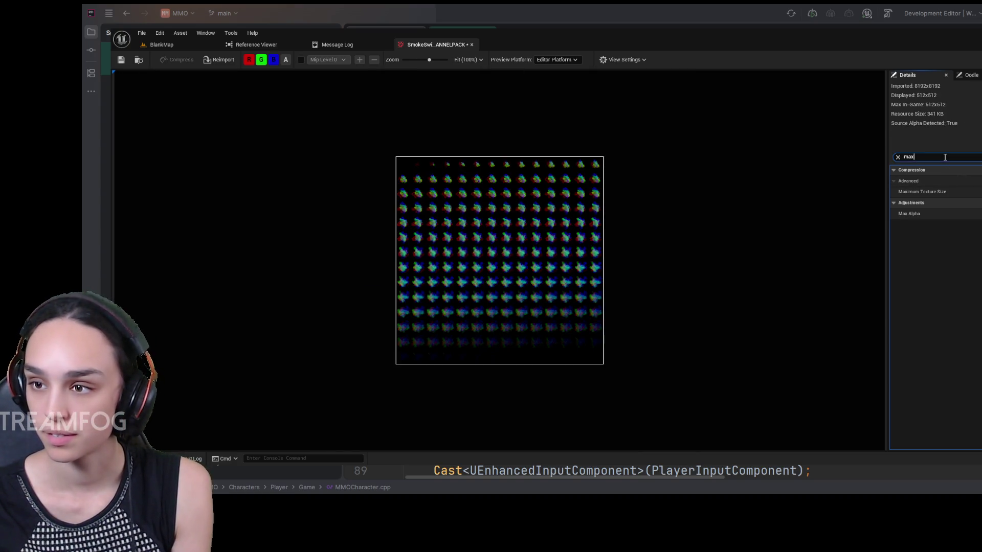
{"action": "type", "text": "lod"}
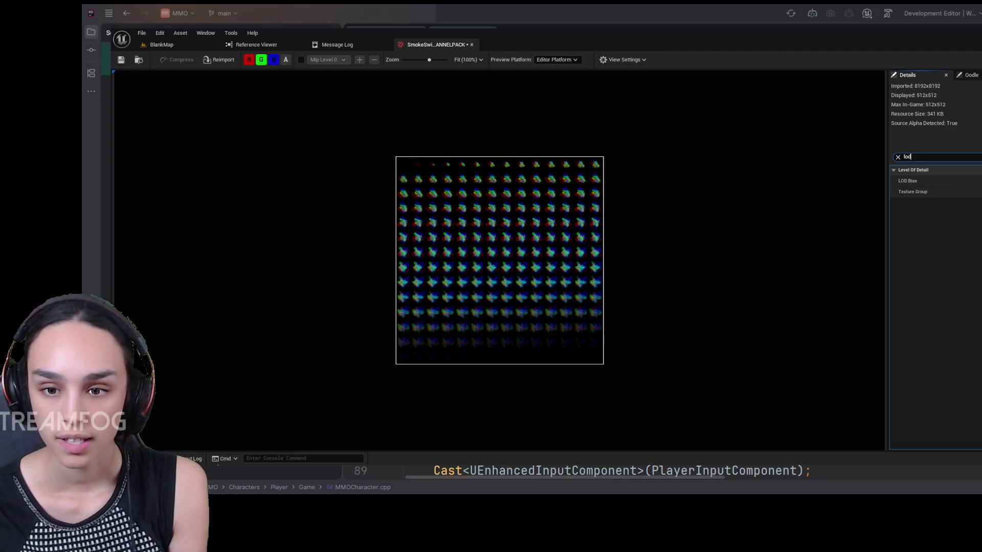
{"action": "type", "text": "compres"}
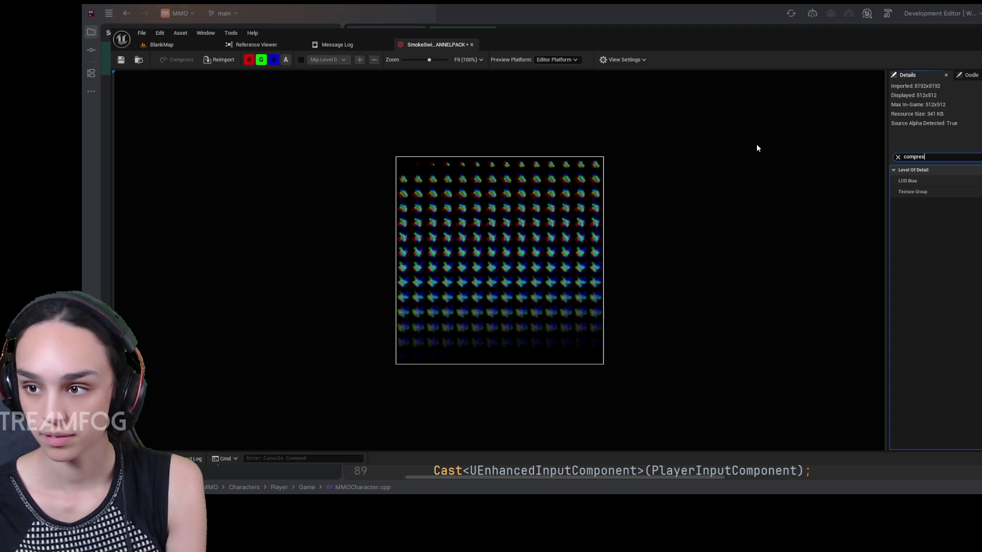
{"action": "type", "text": "son se"}
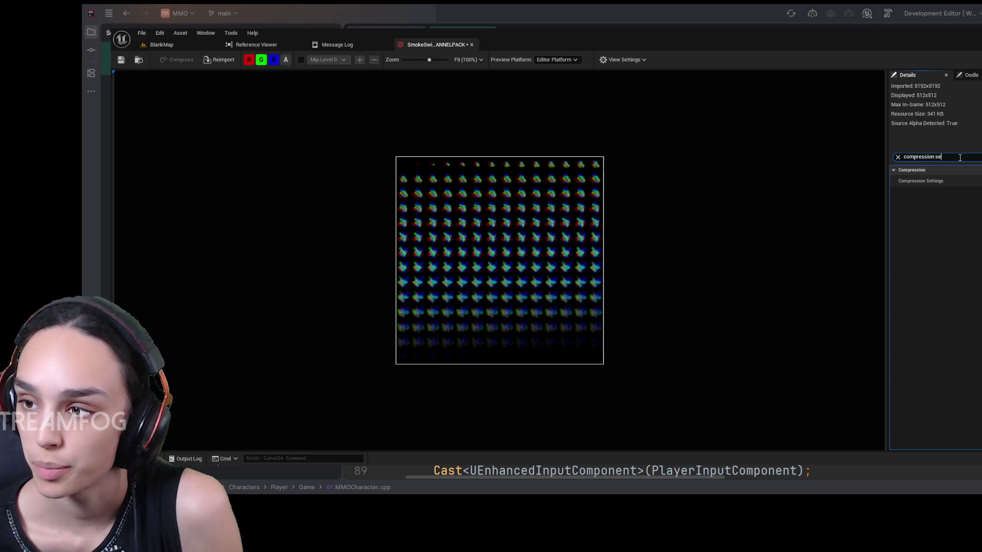
Look up the sRGB and 'texture gr' properties, then clear the search filter.
{"action": "key", "text": "ctrl+a"}
{"action": "type", "text": "srbg"}
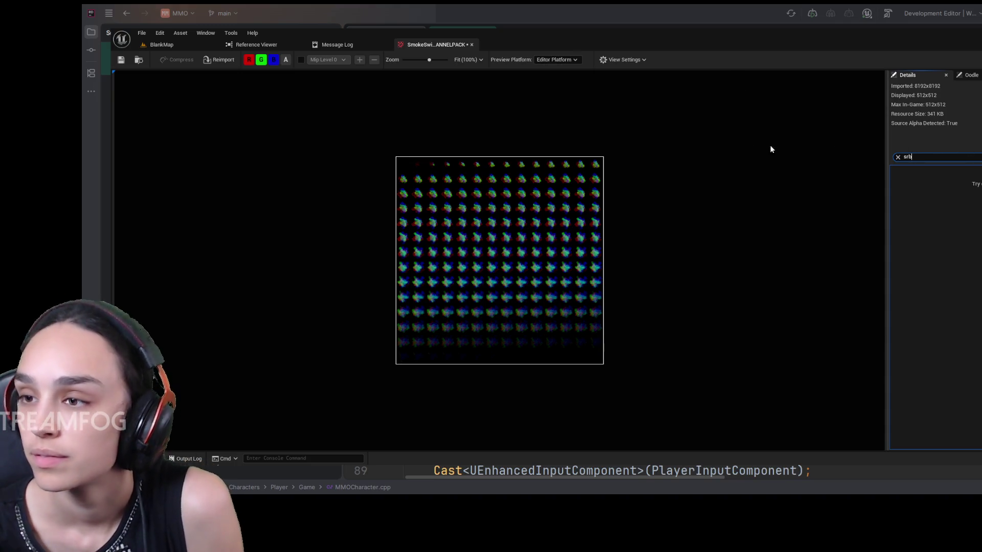
{"action": "key", "text": "BackSpace"}
{"action": "key", "text": "BackSpace"}
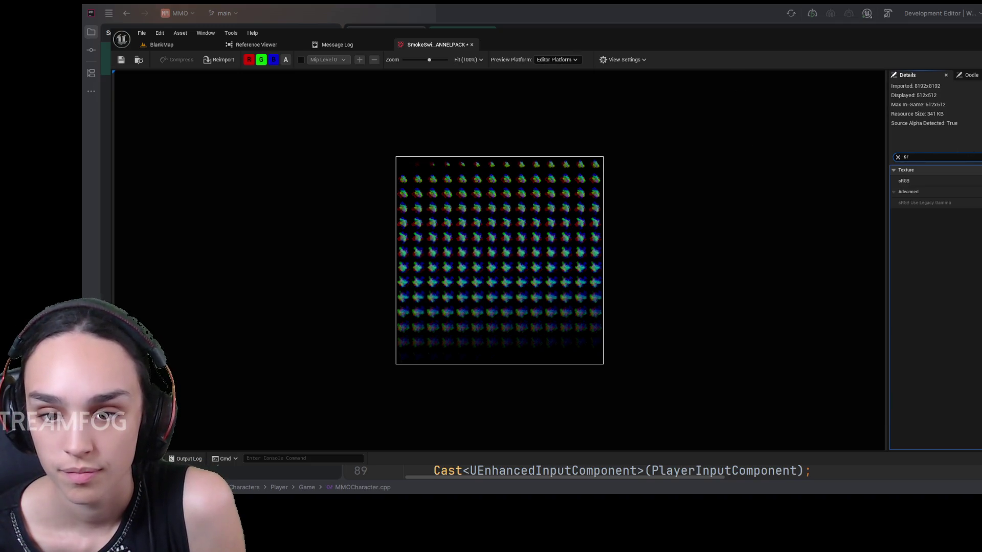
{"action": "type", "text": "gb"}
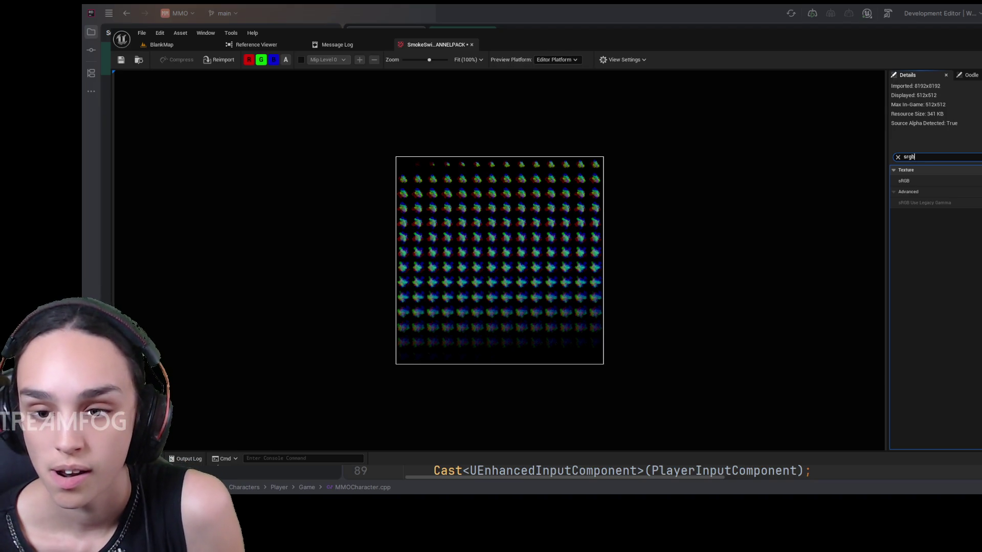
{"action": "key", "text": "ctrl+a"}
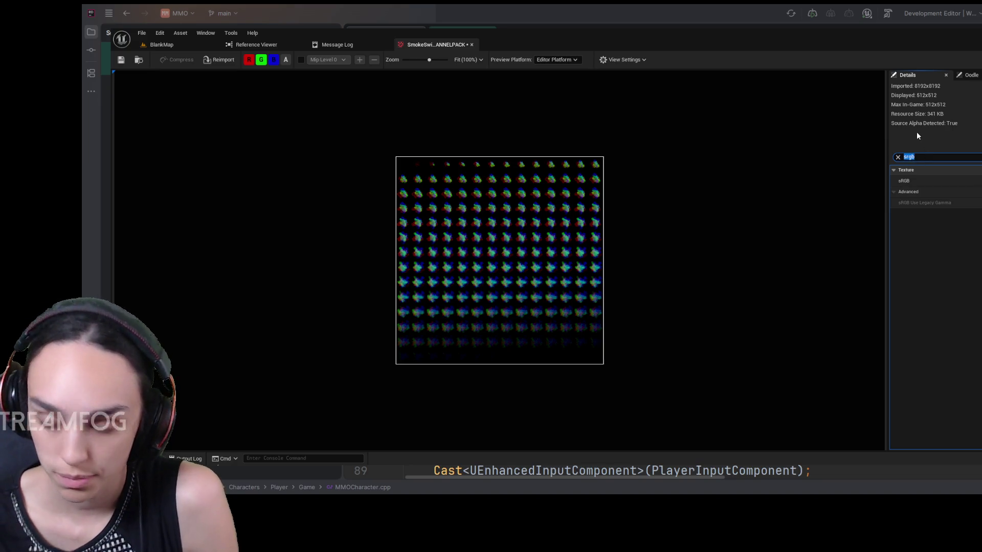
{"action": "type", "text": "texture gr"}
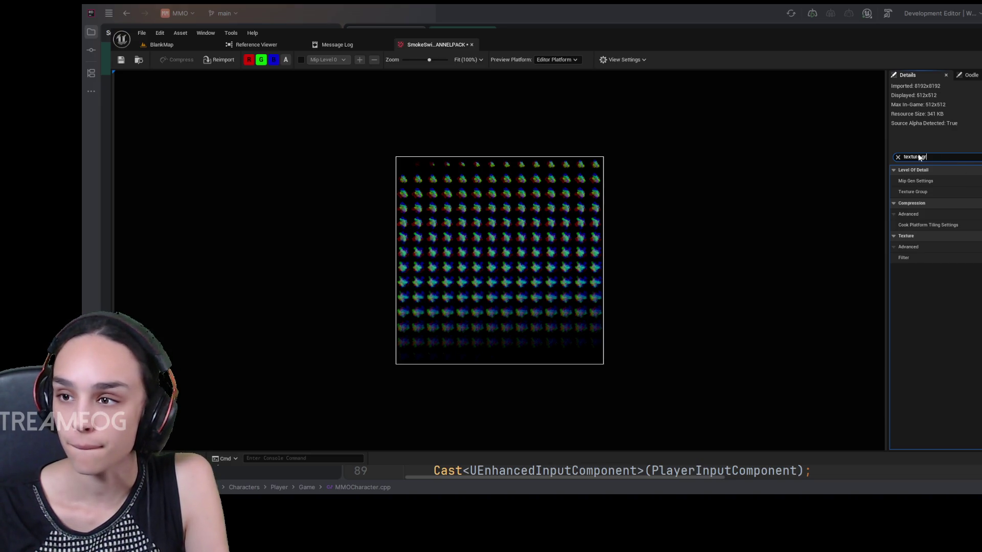
{"action": "left_click", "coordinate": [897, 158]}
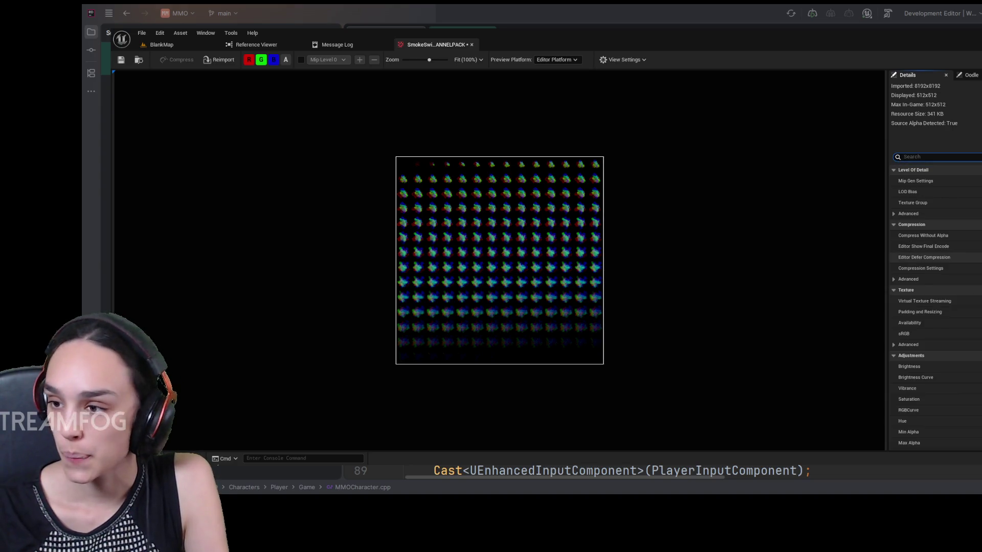
{"action": "scroll", "coordinate": [921, 256], "scroll_direction": "down", "scroll_amount": 5}
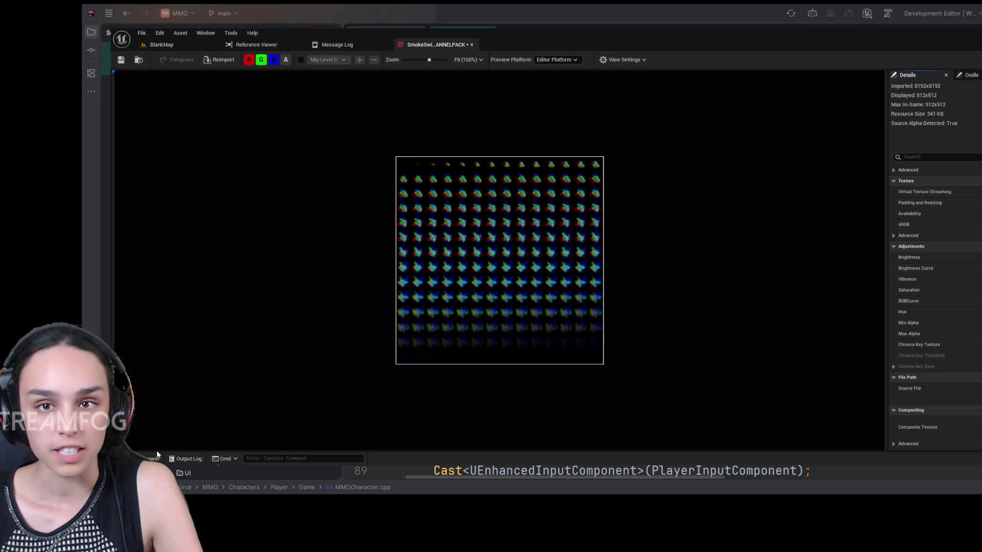
{"action": "key", "text": "ctrl+space"}
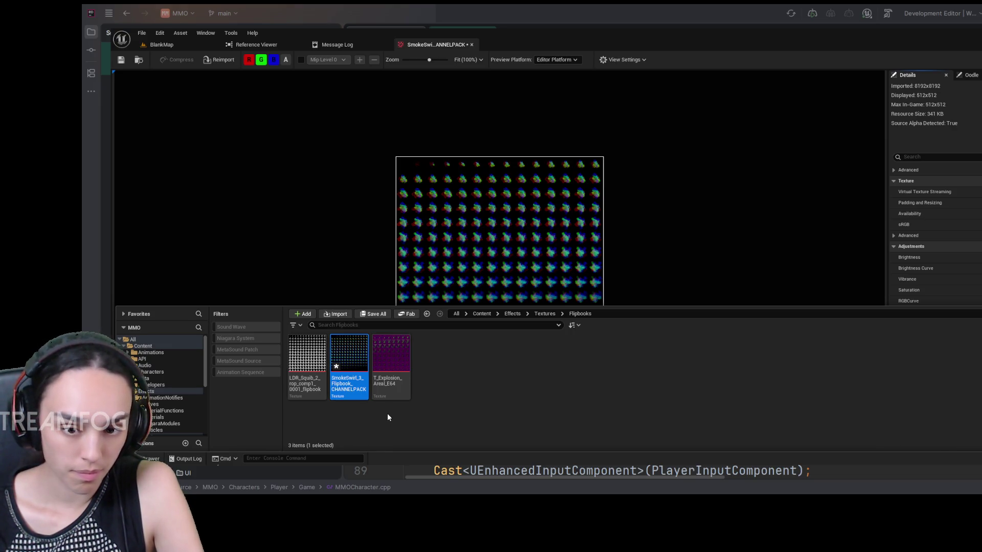
Dismiss the Content Drawer to view the full SmokeSwirl_3 texture, then reopen it.
{"action": "left_click", "coordinate": [662, 228]}
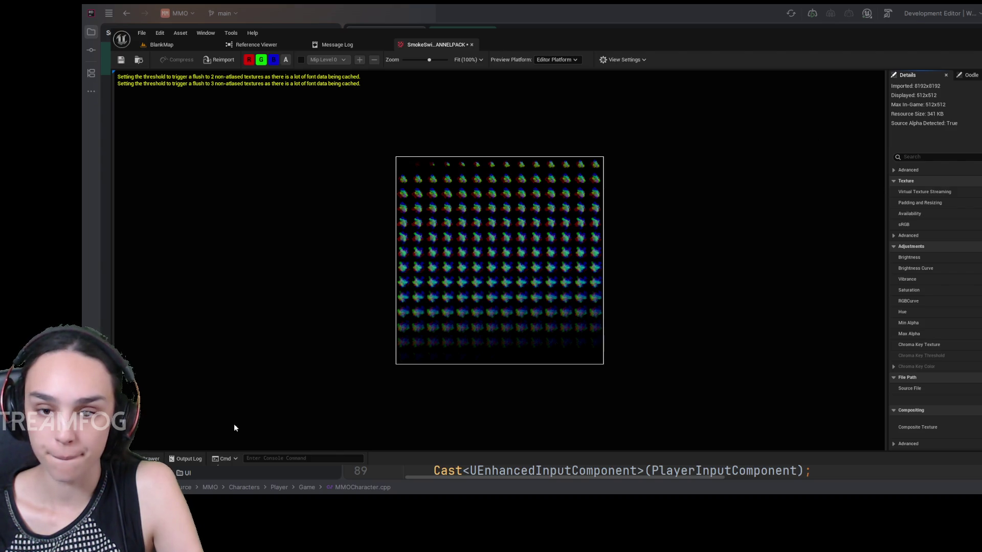
{"action": "key", "text": "ctrl+space"}
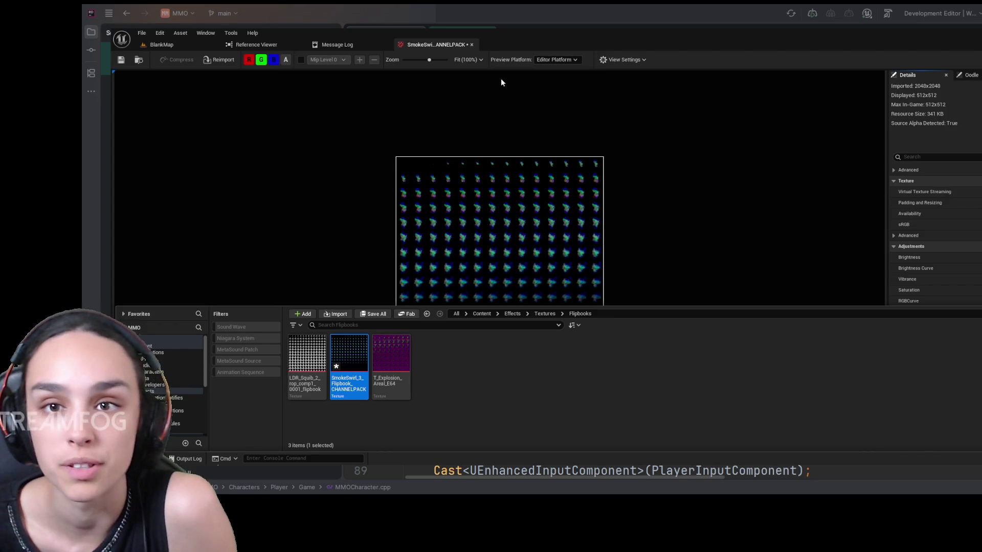
Save the SmokeSwirl_3 texture reimported at 2048x2048.
{"action": "left_click", "coordinate": [123, 61]}
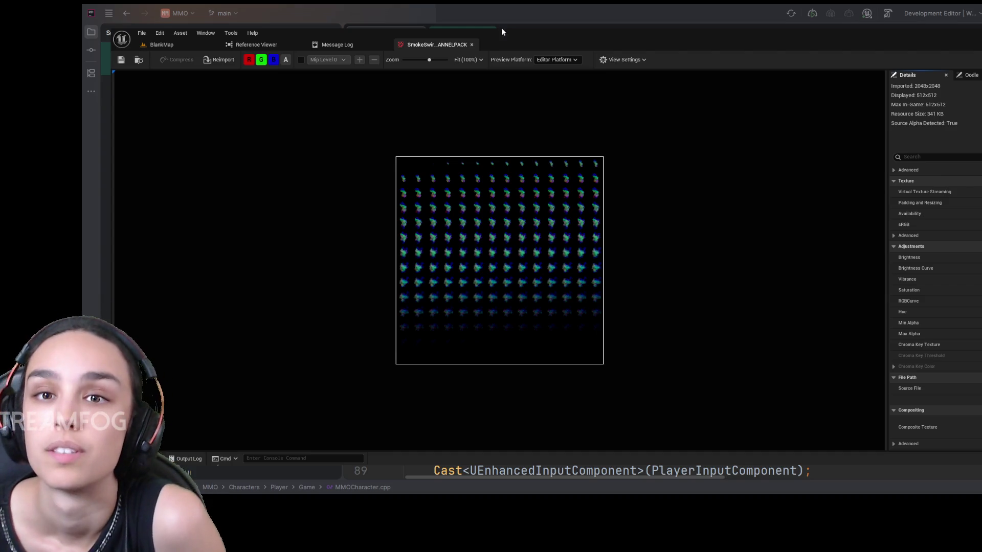
Close the SmokeSwirl_3 texture editor and return to the BlankMap level.
{"action": "left_click", "coordinate": [471, 45]}
{"action": "left_click", "coordinate": [163, 45]}
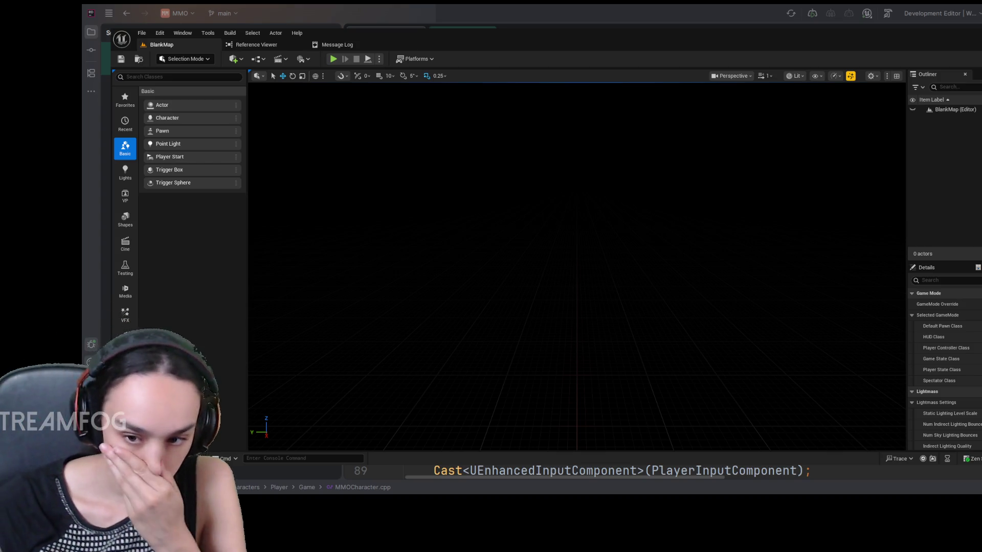
Reopen the Content Drawer on the Effects > Textures > Flipbooks folder.
{"action": "key", "text": "ctrl+space"}
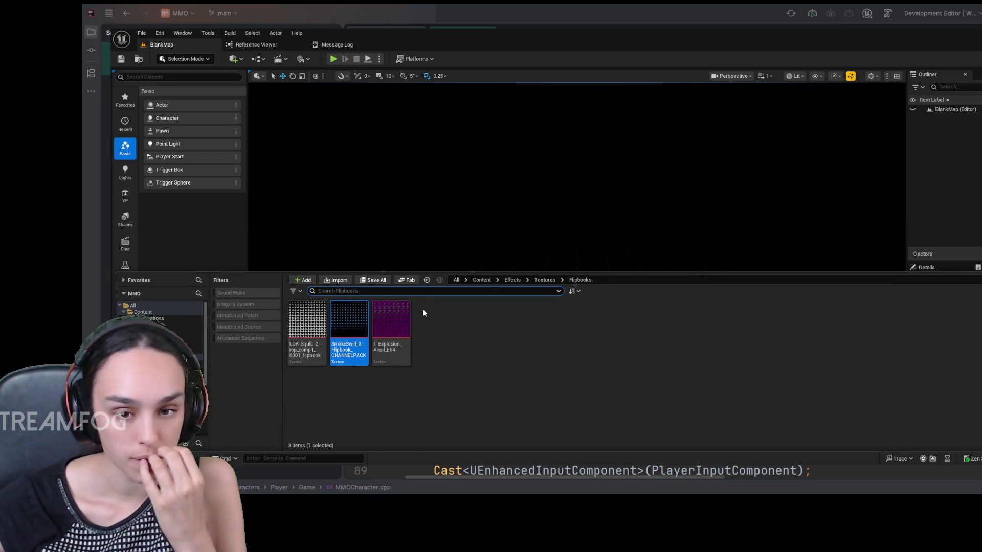
Look through the ThirdPerson Blueprints folder, then go back to Content.
{"action": "left_click", "coordinate": [501, 280]}
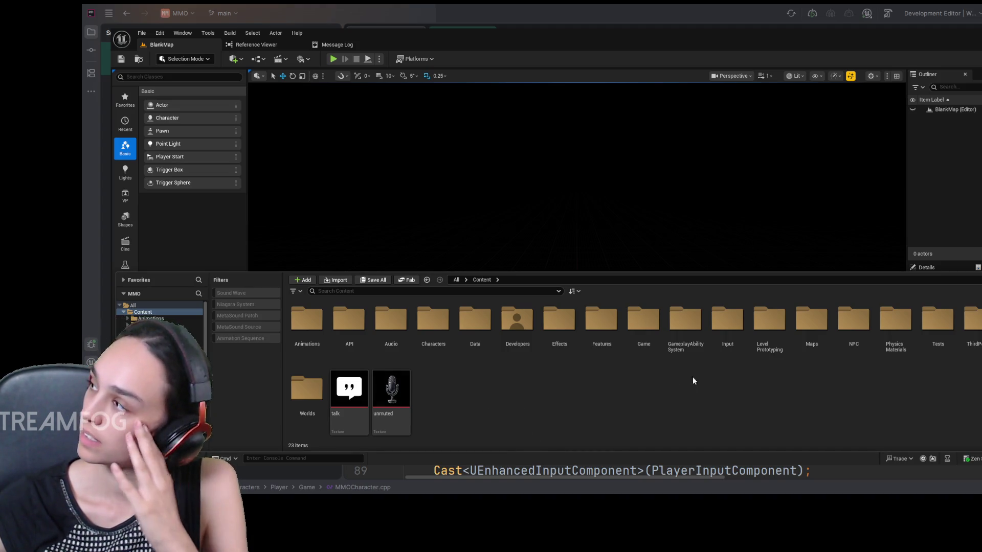
{"action": "double_click", "coordinate": [978, 328]}
{"action": "double_click", "coordinate": [307, 320]}
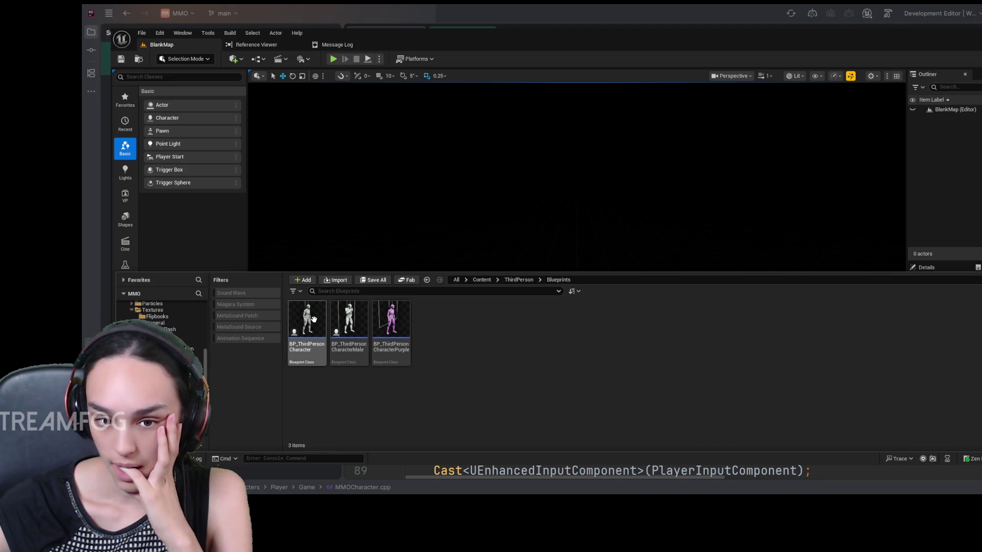
{"action": "left_click", "coordinate": [481, 280]}
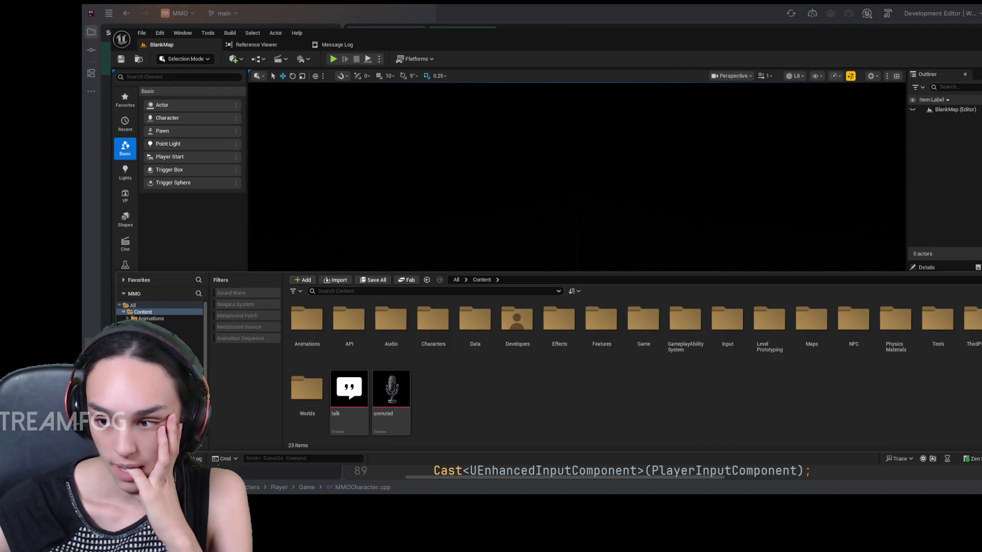
Open the AM_Quinn_Rifle_Fire montage from Weapons > Rifle > Animations > Quinn > Fire.
{"action": "double_click", "coordinate": [980, 328]}
{"action": "double_click", "coordinate": [349, 320]}
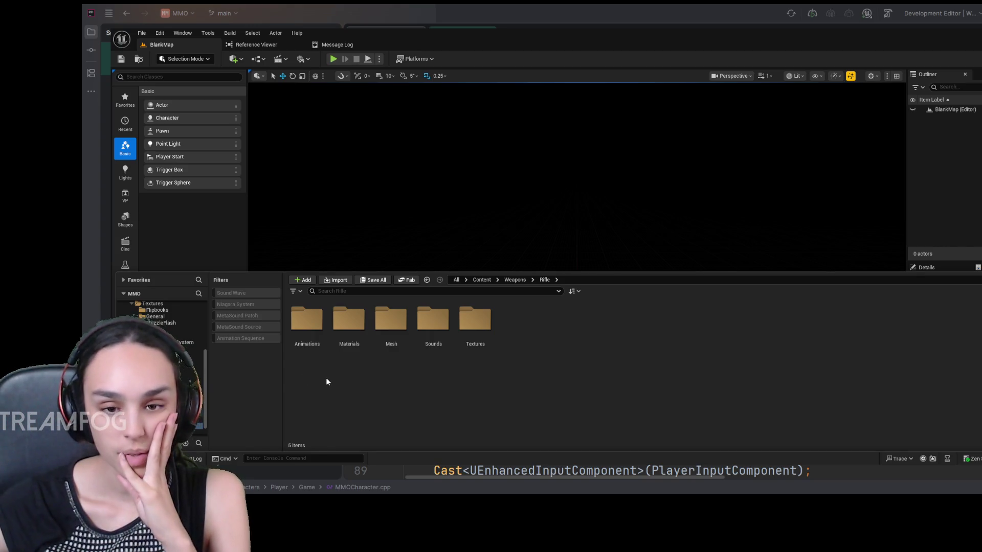
{"action": "double_click", "coordinate": [307, 320]}
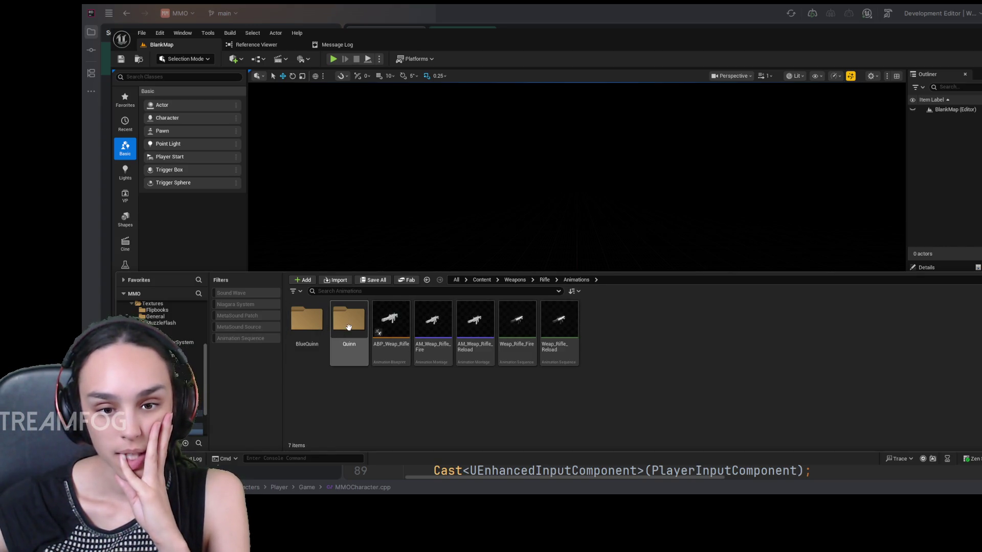
{"action": "double_click", "coordinate": [348, 327]}
{"action": "double_click", "coordinate": [349, 322]}
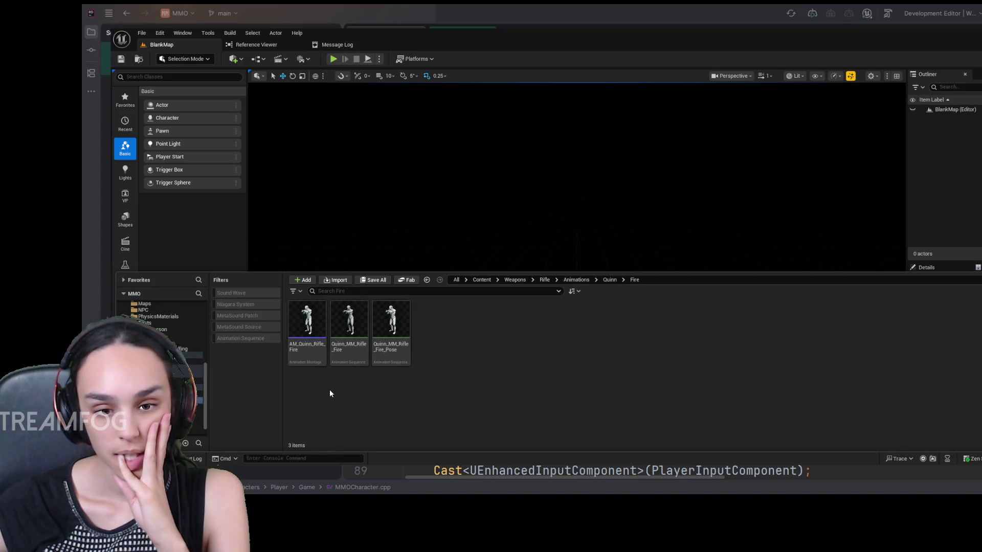
{"action": "left_click", "coordinate": [310, 363]}
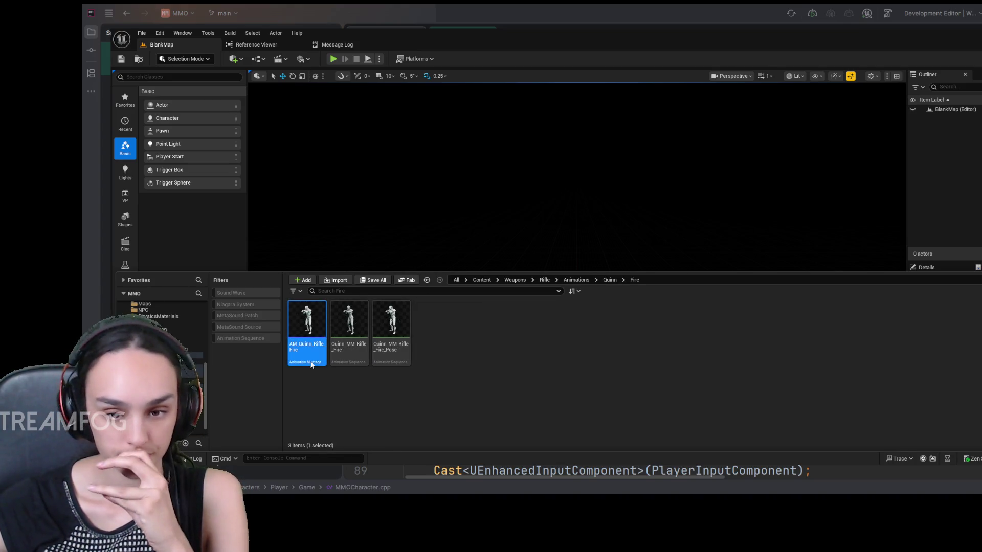
{"action": "double_click", "coordinate": [310, 365]}
{"action": "left_click_drag", "start_coordinate": [506, 310], "coordinate": [501, 310]}
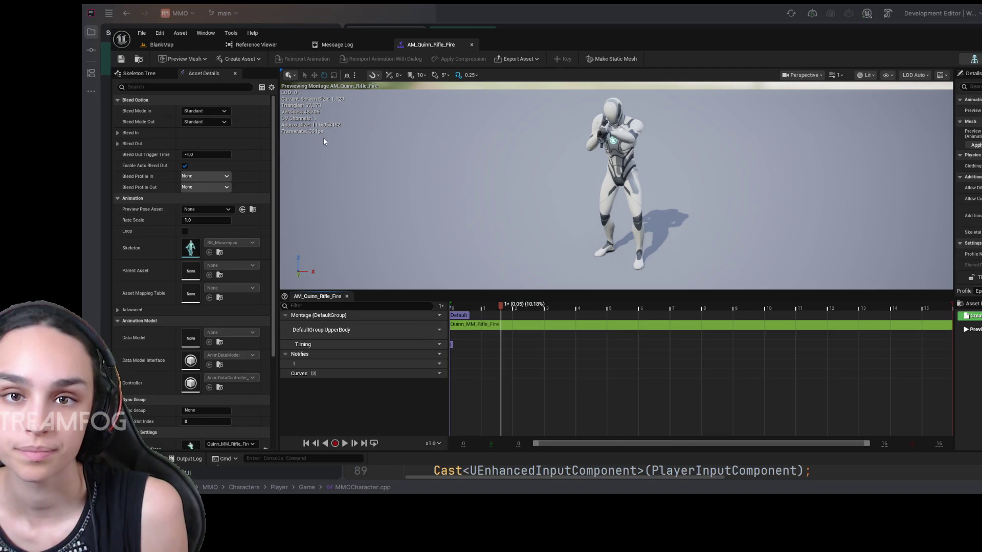
Bring up the Content Browser over the AM_Quinn_Rifle_Fire montage editor.
{"action": "left_click", "coordinate": [264, 444]}
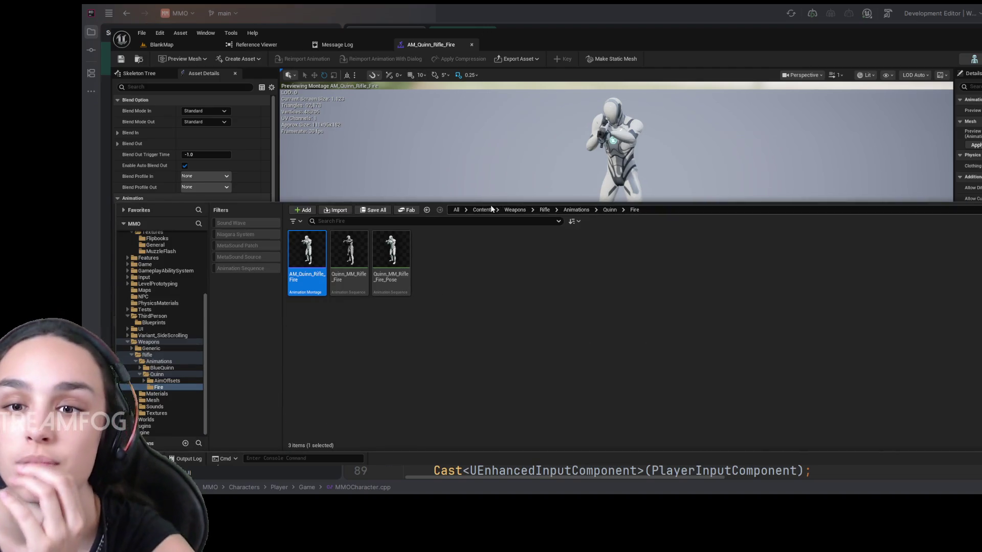
Browse to Content > GameplayAbilitySystem > GameplayCues and open the GCN_Weapon_Fire Blueprint.
{"action": "left_click", "coordinate": [492, 209]}
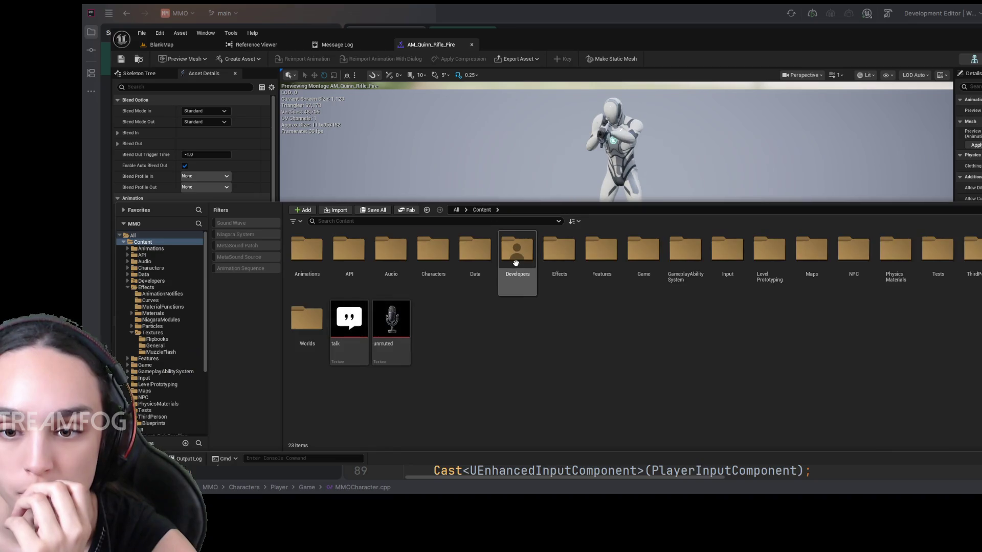
{"action": "left_click", "coordinate": [671, 254]}
{"action": "double_click", "coordinate": [671, 254]}
{"action": "double_click", "coordinate": [348, 250]}
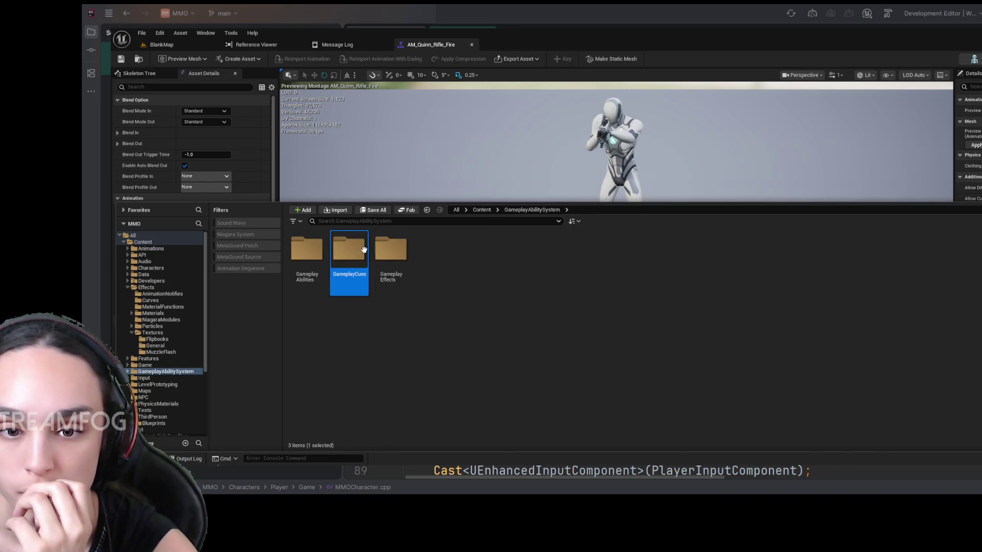
{"action": "left_click", "coordinate": [307, 244]}
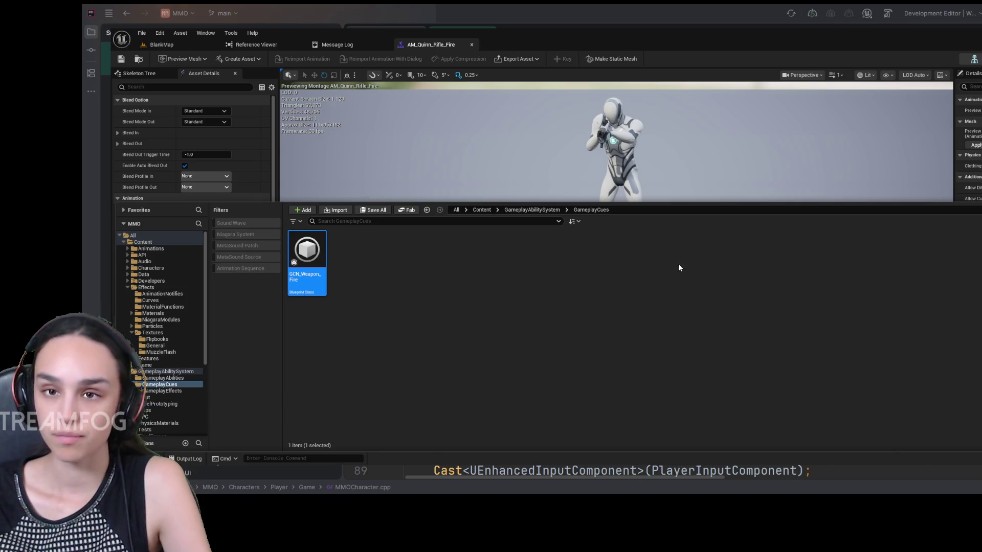
{"action": "key", "text": "Return"}
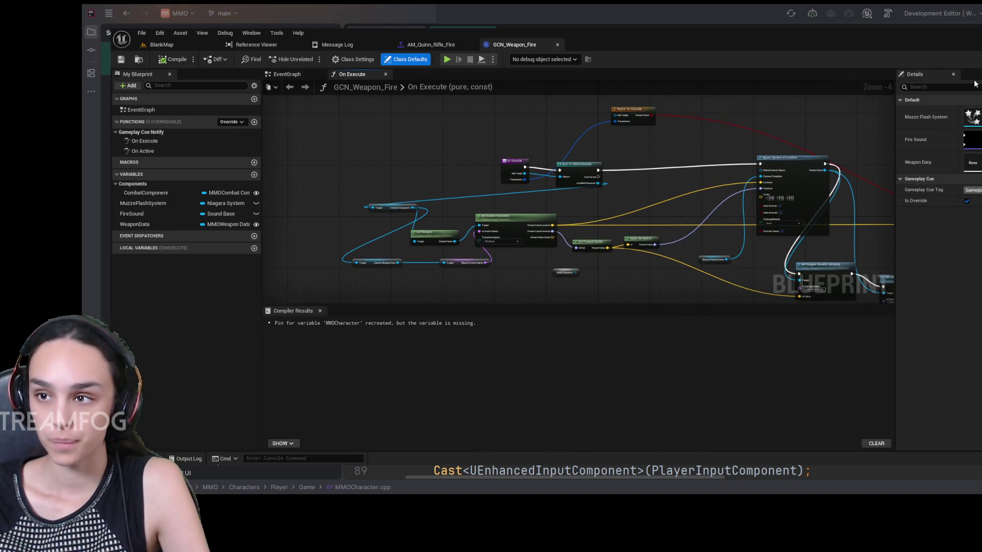
Hide the Details, Compiler Results and My Blueprint panels, center the On Execute graph, then open the Content Drawer.
{"action": "left_click", "coordinate": [954, 74]}
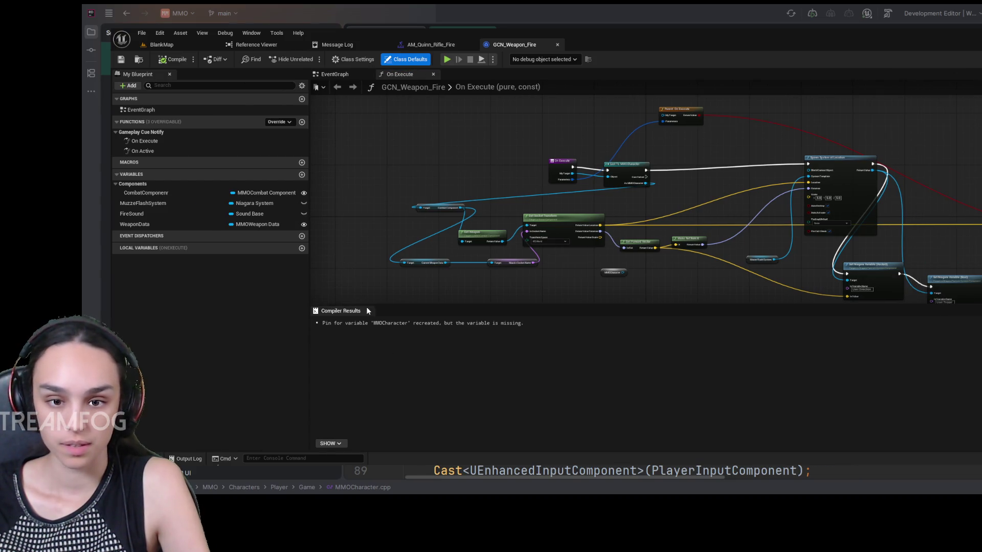
{"action": "left_click", "coordinate": [368, 311]}
{"action": "mouse_move", "coordinate": [803, 361]}
{"action": "left_mouse_down"}
{"action": "mouse_move", "coordinate": [736, 385]}
{"action": "mouse_move", "coordinate": [774, 384]}
{"action": "left_mouse_up"}
{"action": "scroll", "coordinate": [774, 384], "scroll_direction": "up", "scroll_amount": 2}
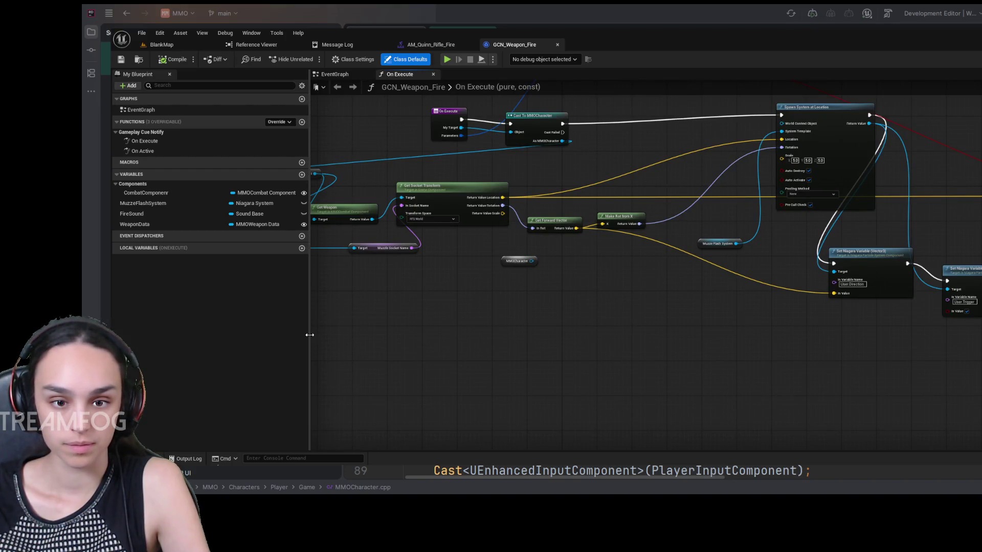
{"action": "left_click", "coordinate": [170, 74]}
{"action": "mouse_move", "coordinate": [270, 308]}
{"action": "left_mouse_down"}
{"action": "mouse_move", "coordinate": [395, 345]}
{"action": "mouse_move", "coordinate": [355, 366]}
{"action": "mouse_move", "coordinate": [373, 376]}
{"action": "left_mouse_up"}
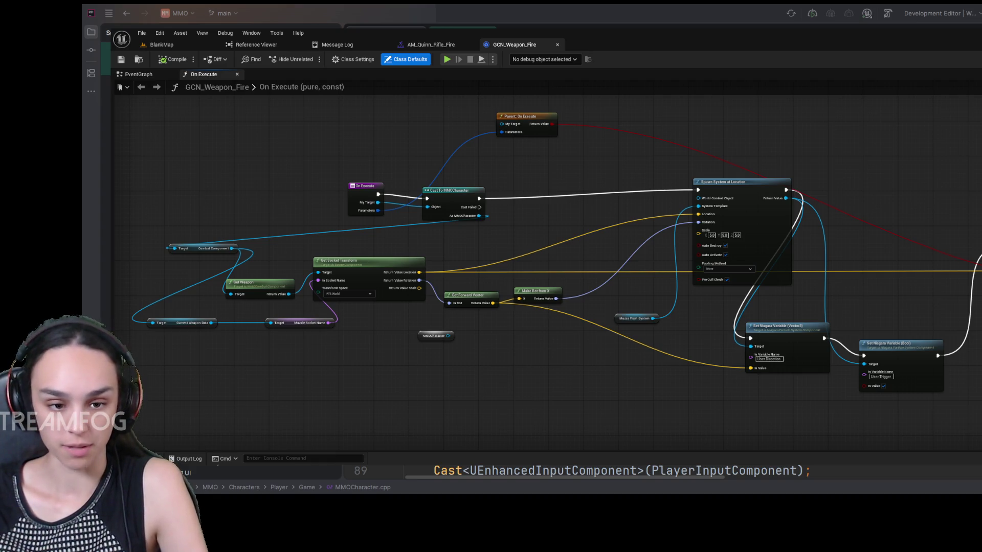
{"action": "key", "text": "ctrl+space"}
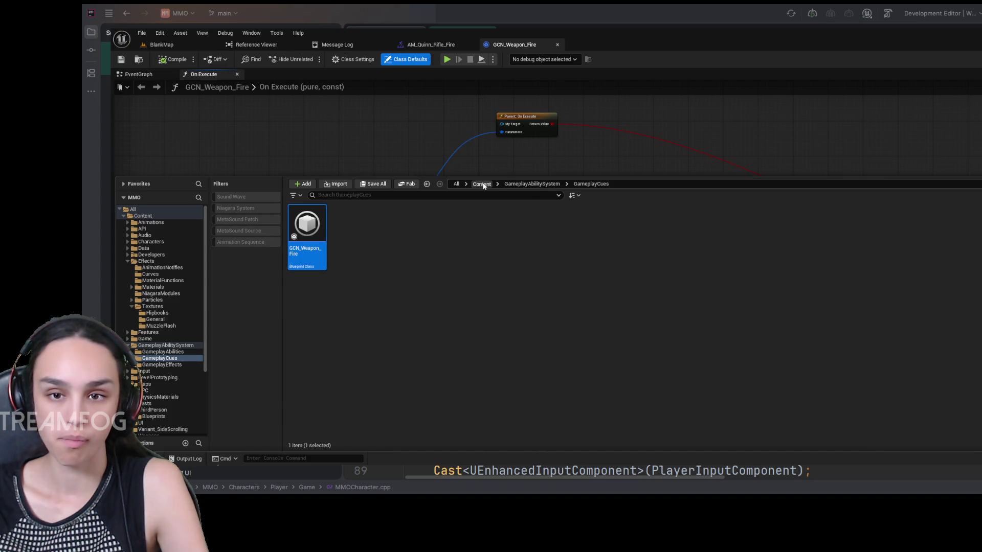
In Weapons > Rifle > Animations, create a new folder named AnimNotifys.
{"action": "left_click", "coordinate": [482, 184]}
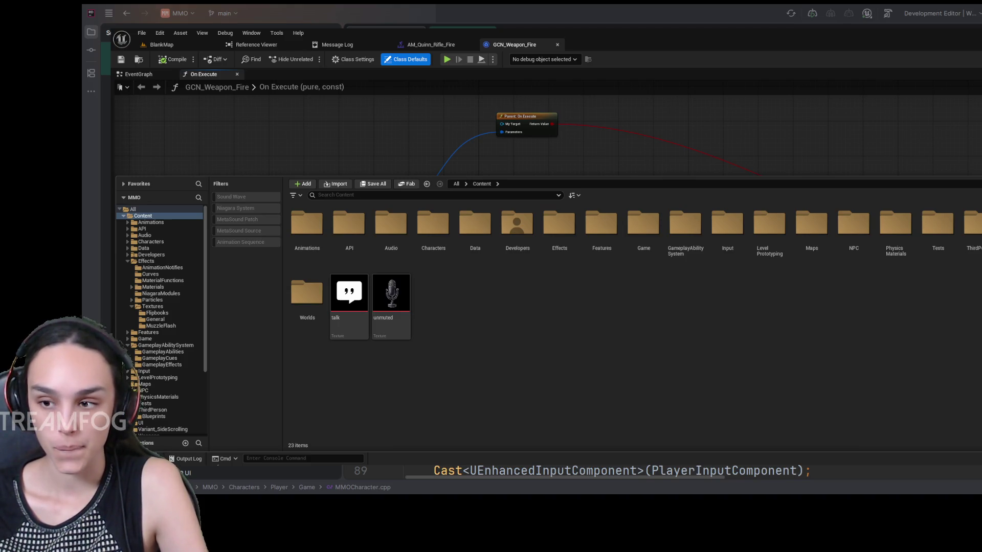
{"action": "left_click", "coordinate": [149, 436]}
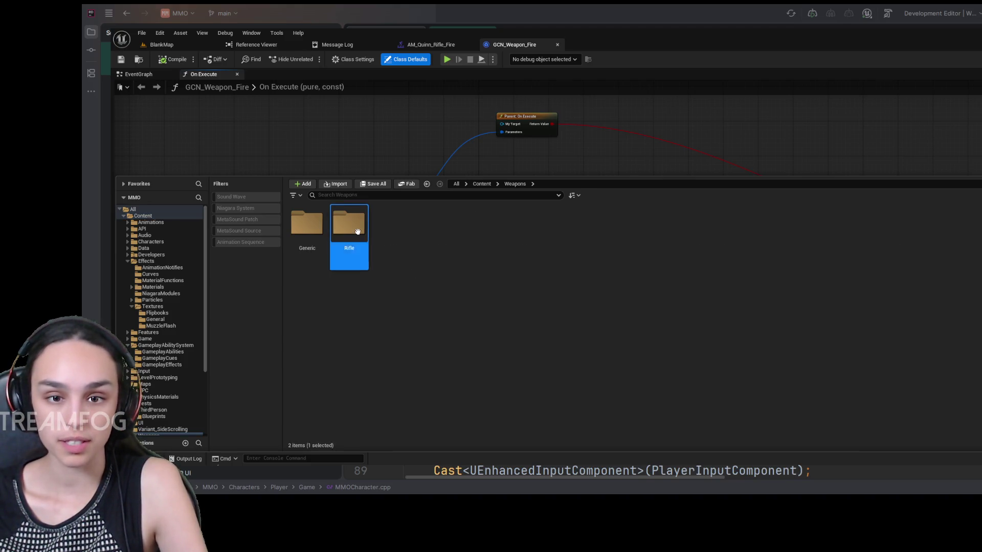
{"action": "double_click", "coordinate": [352, 245]}
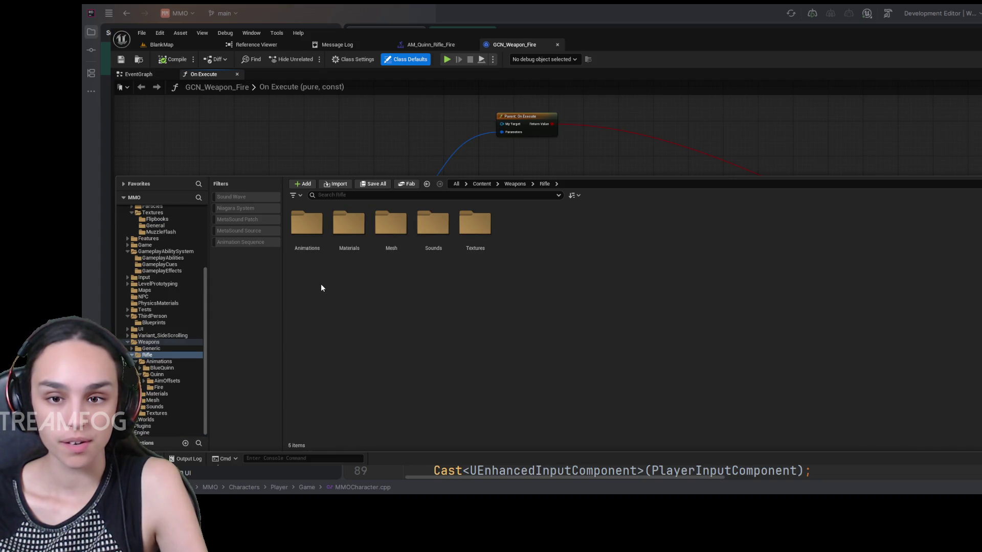
{"action": "double_click", "coordinate": [307, 225]}
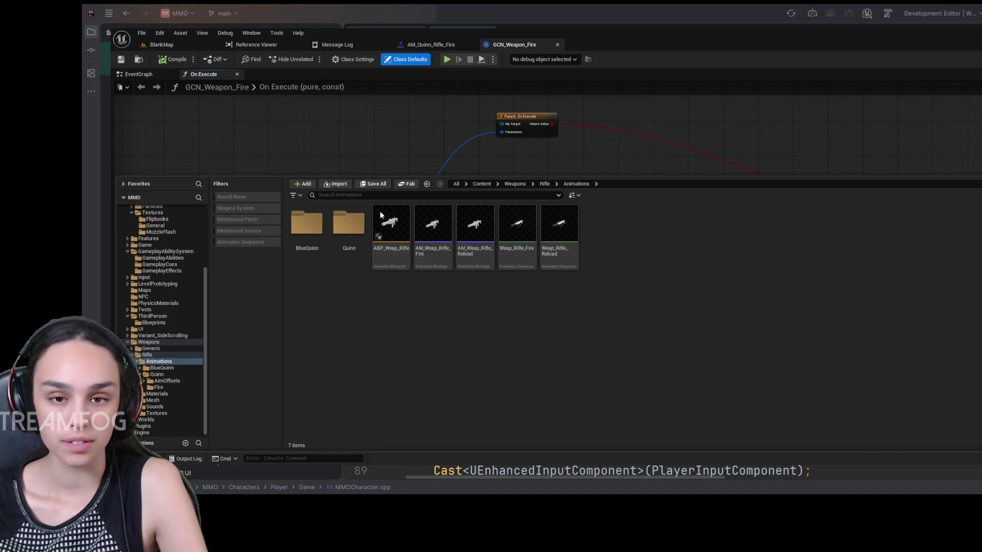
{"action": "key", "text": "ctrl+shift+n"}
{"action": "type", "text": "Ani"}
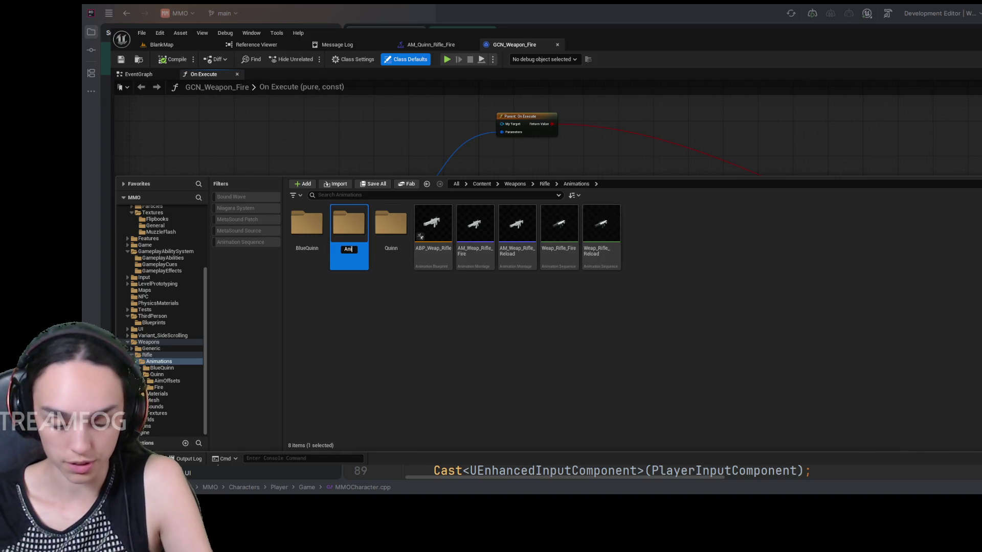
{"action": "type", "text": "mNotifys"}
{"action": "key", "text": "Return"}
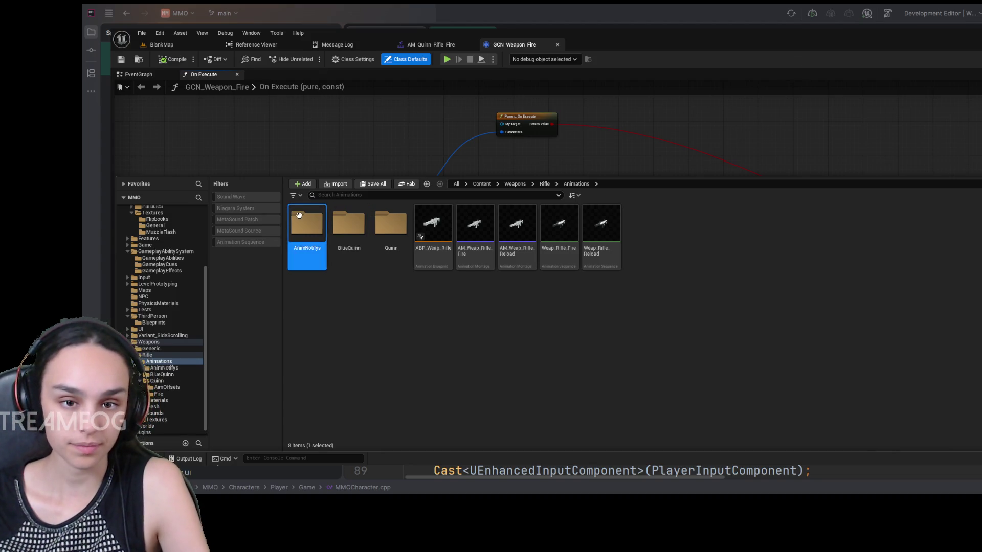
Enter the AnimNotifys folder, then hide the Content Drawer to see the graph again.
{"action": "double_click", "coordinate": [299, 215]}
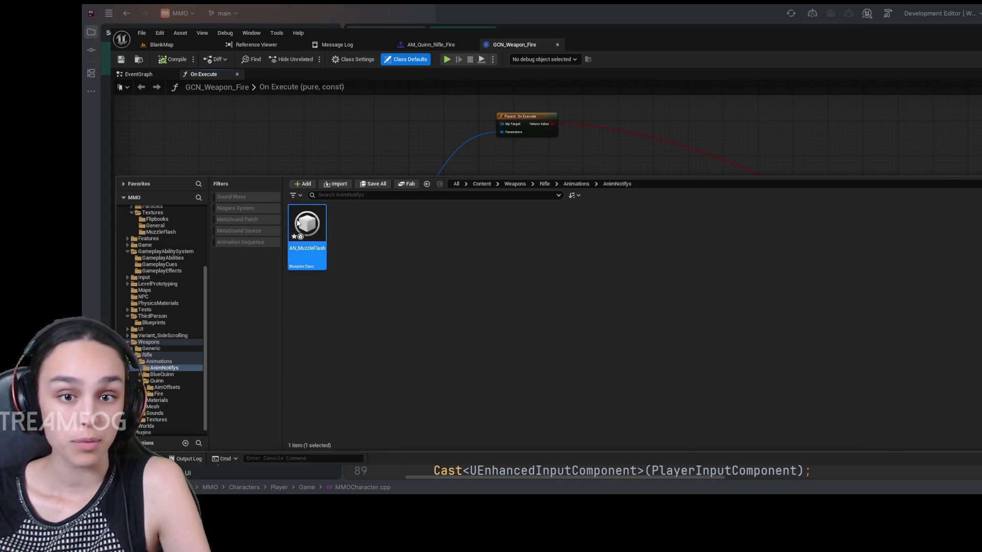
{"action": "key", "text": "ctrl+space"}
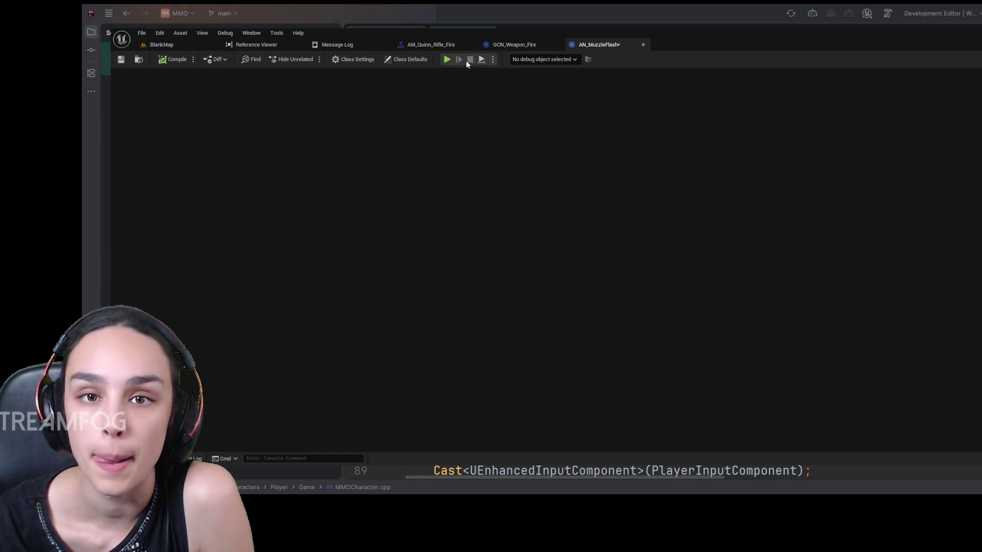
Review AN_MuzzleFlash's Class Settings and Class Defaults, expand Notify Color, and close its editor tab.
{"action": "left_click", "coordinate": [365, 61]}
{"action": "left_click", "coordinate": [407, 59]}
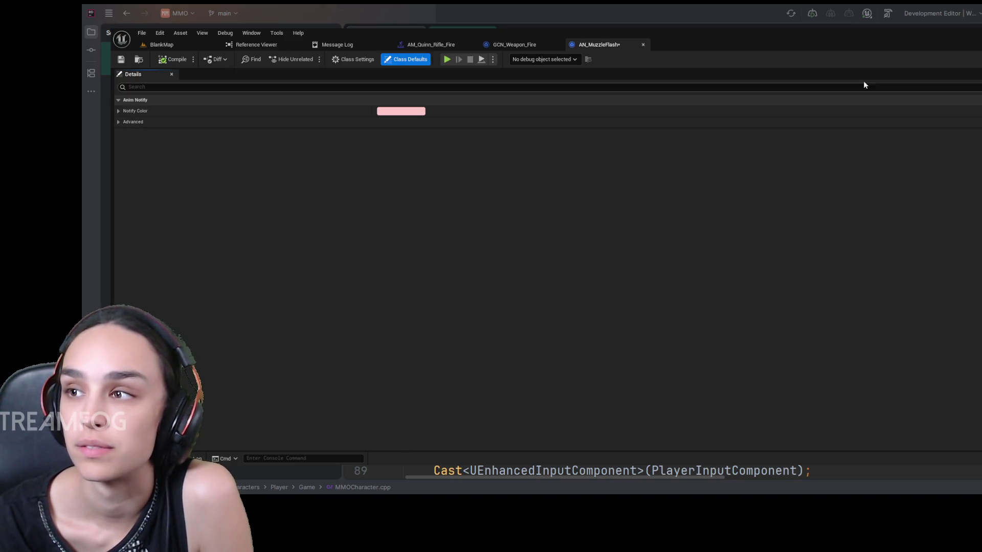
{"action": "left_click", "coordinate": [643, 45]}
{"action": "key", "text": "ctrl+space"}
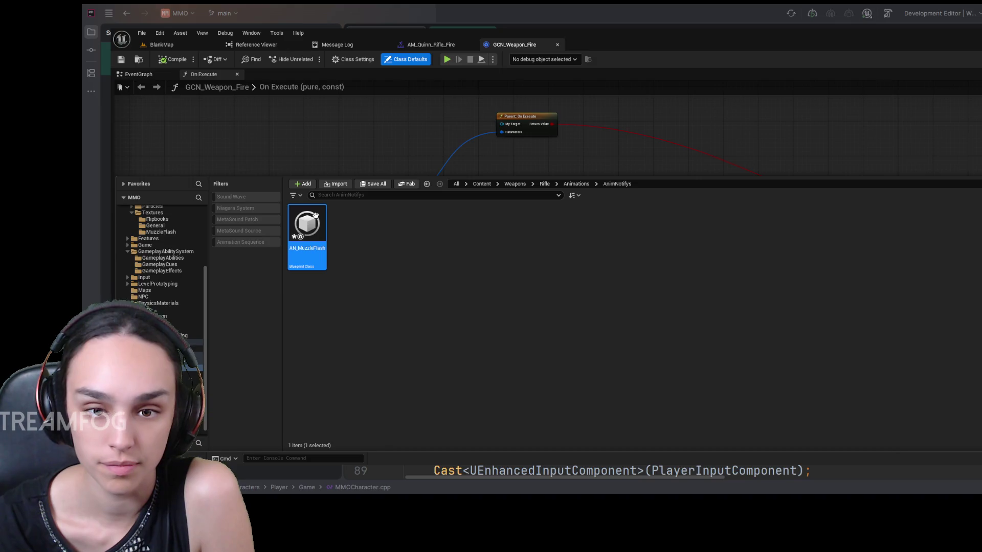
{"action": "key", "text": "ctrl+space"}
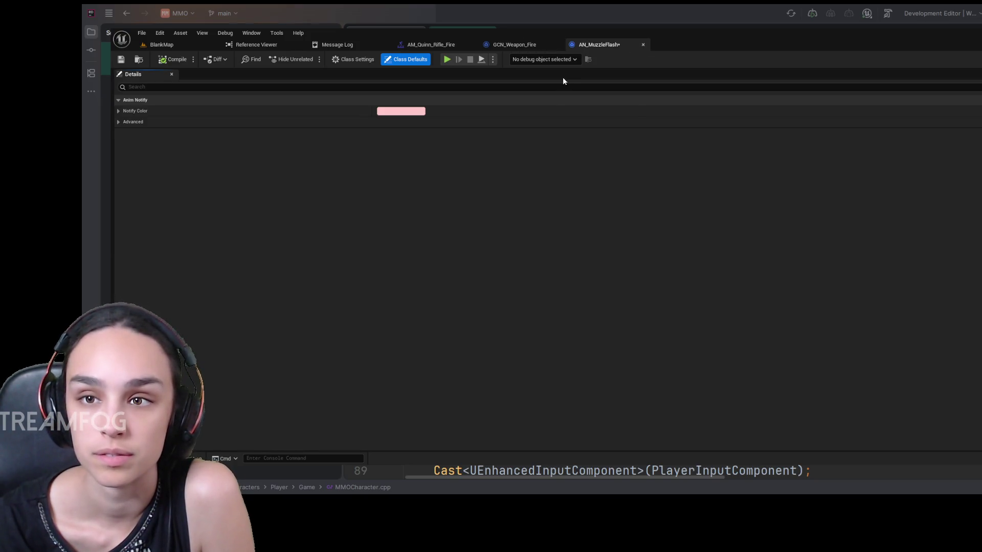
{"action": "left_click", "coordinate": [118, 111]}
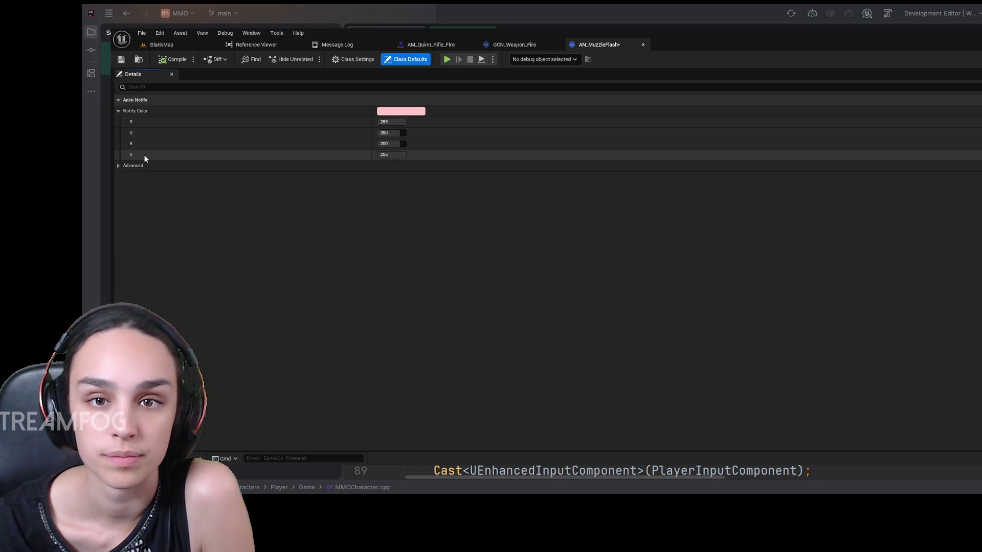
{"action": "left_click", "coordinate": [351, 61]}
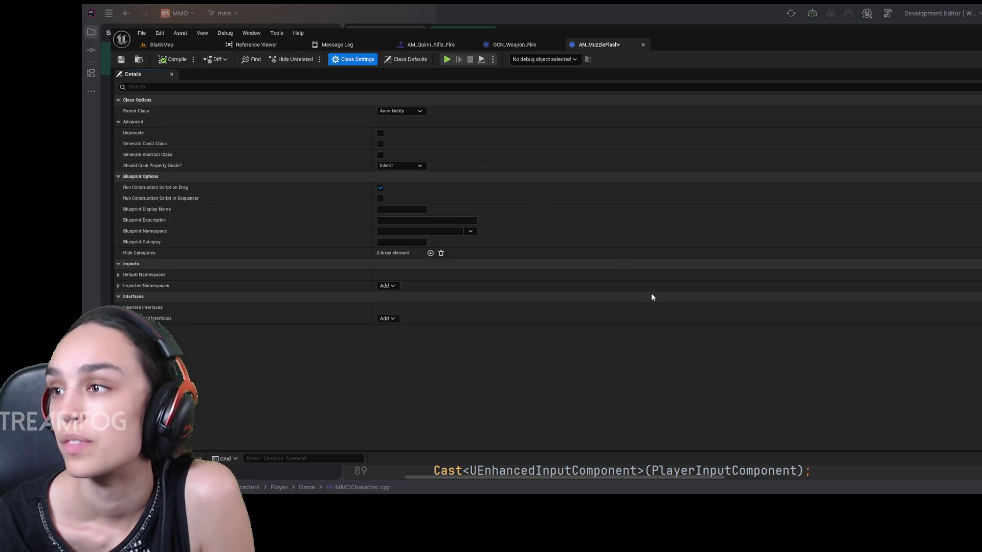
{"action": "left_click", "coordinate": [643, 45]}
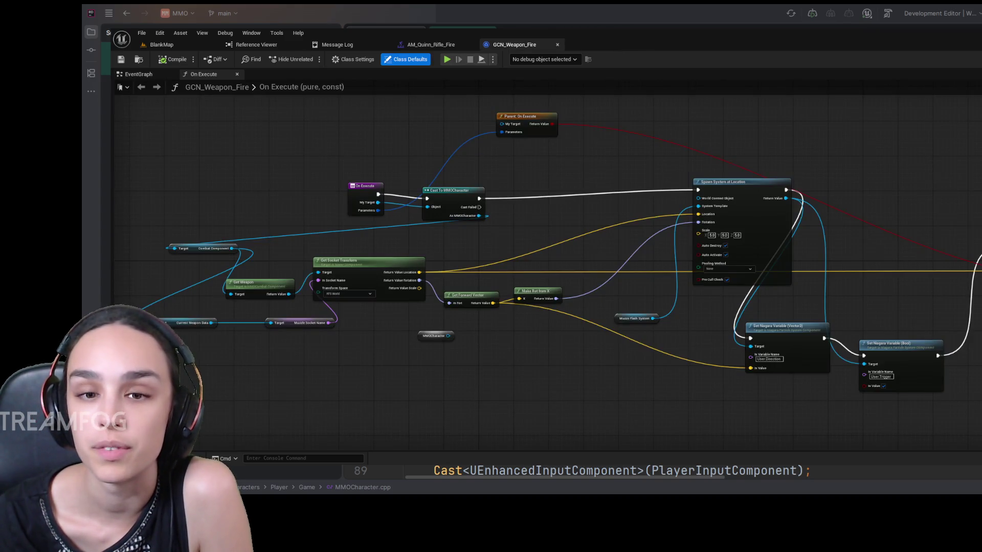
Bring up the Content Drawer to reach the AN_MuzzleFlash asset in AnimNotifys.
{"action": "key", "text": "ctrl+space"}
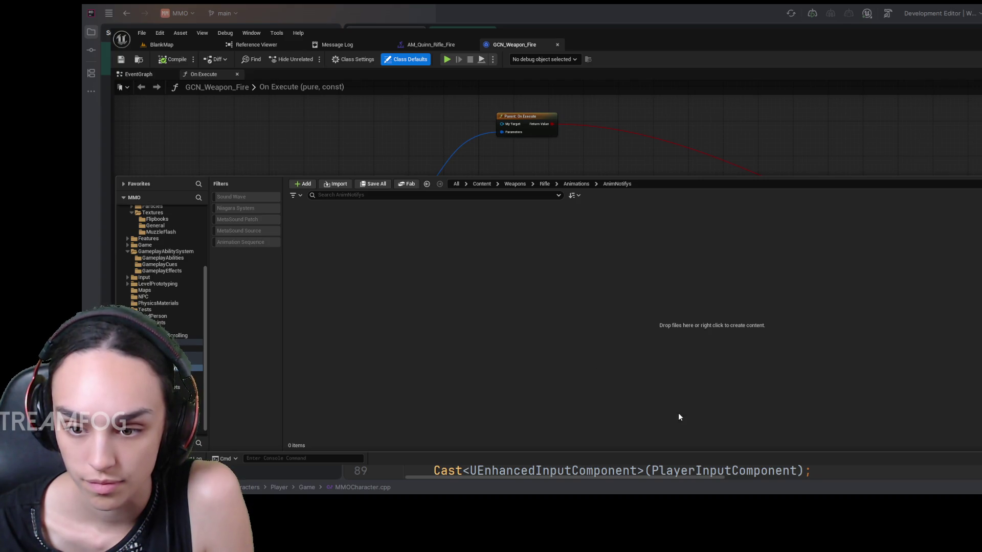
Name the new Anim Notify Blueprint AN_MuzzleFlash and open it for editing.
{"action": "type", "text": "AN_MuzzleFlash"}
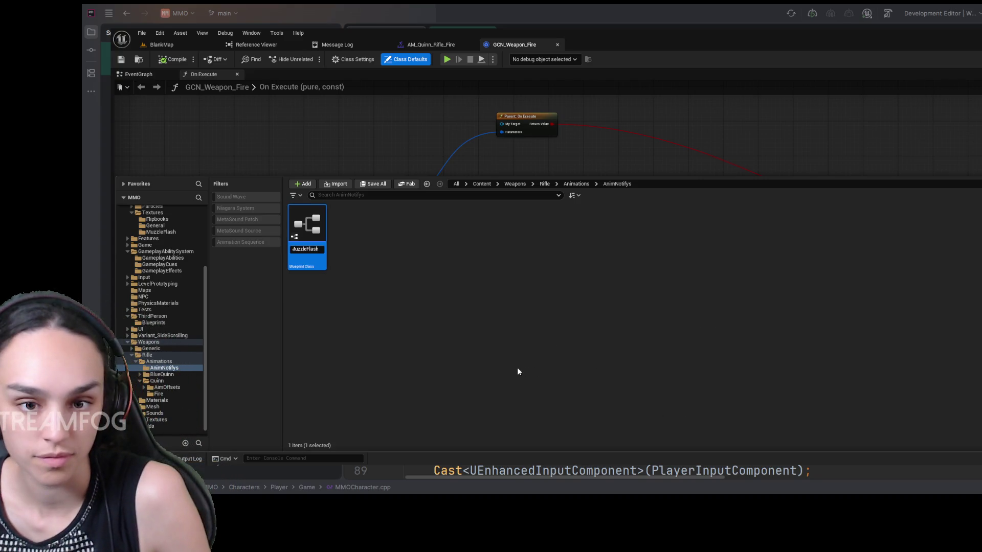
{"action": "key", "text": "Return"}
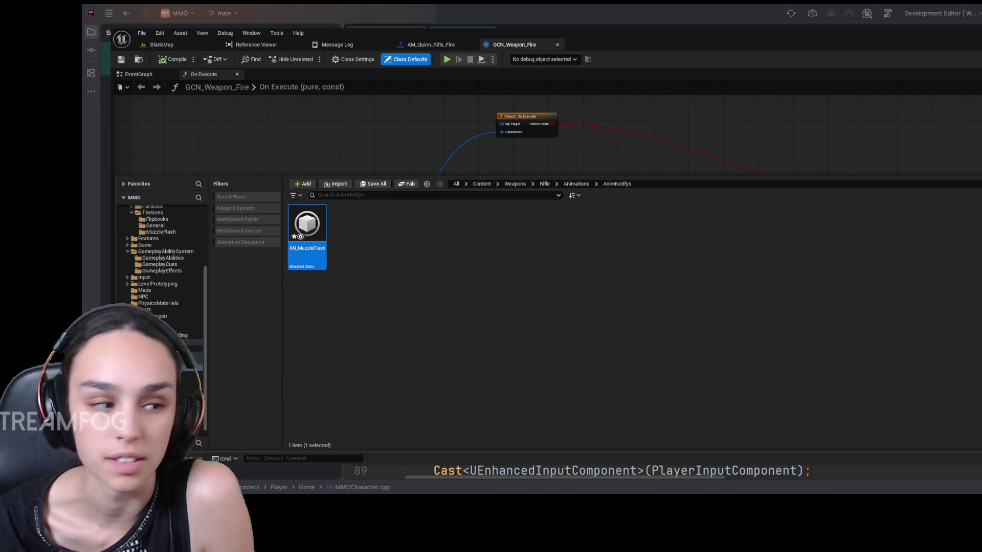
{"action": "double_click", "coordinate": [307, 228]}
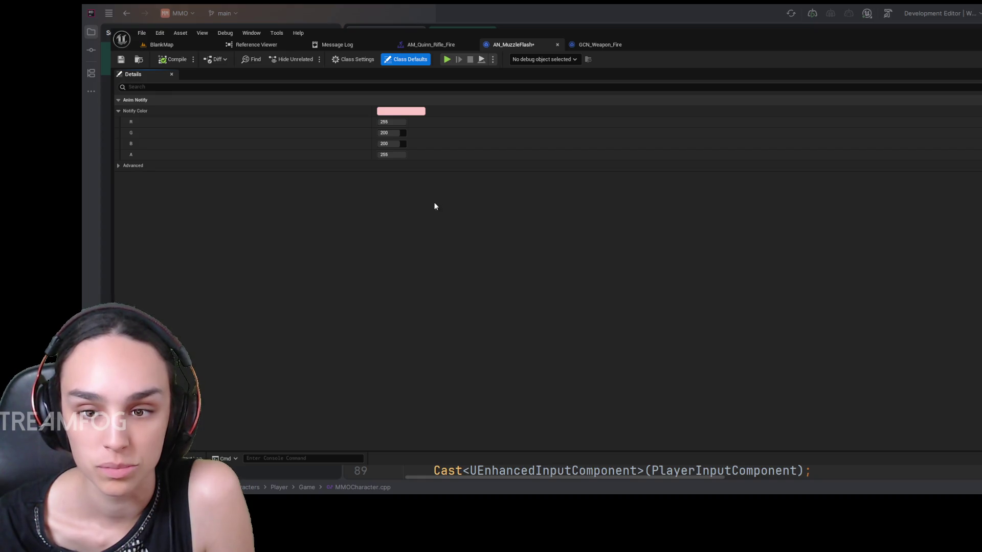
Toggle between Class Settings and Class Defaults, then drag the splitter to expand the My Blueprint list.
{"action": "left_click", "coordinate": [356, 62]}
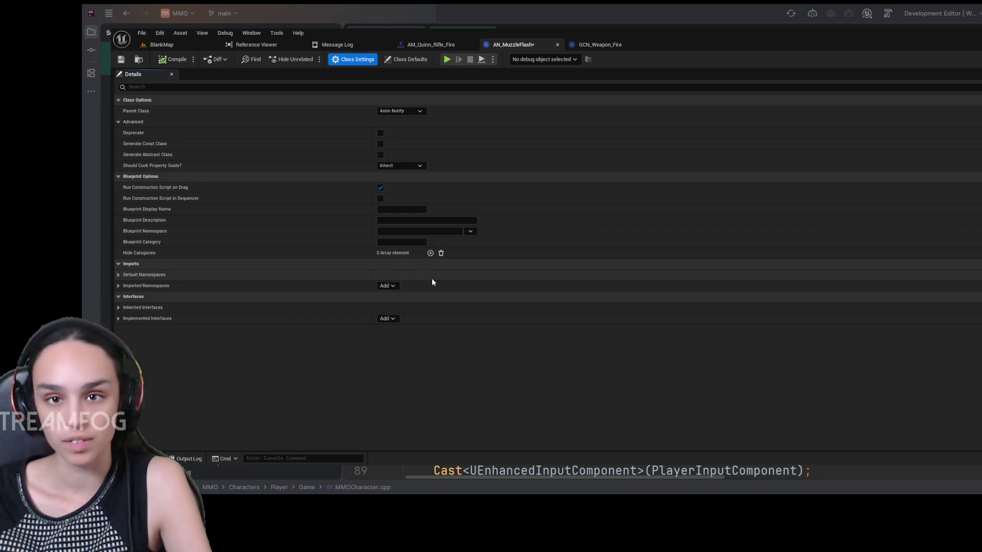
{"action": "left_click", "coordinate": [405, 59]}
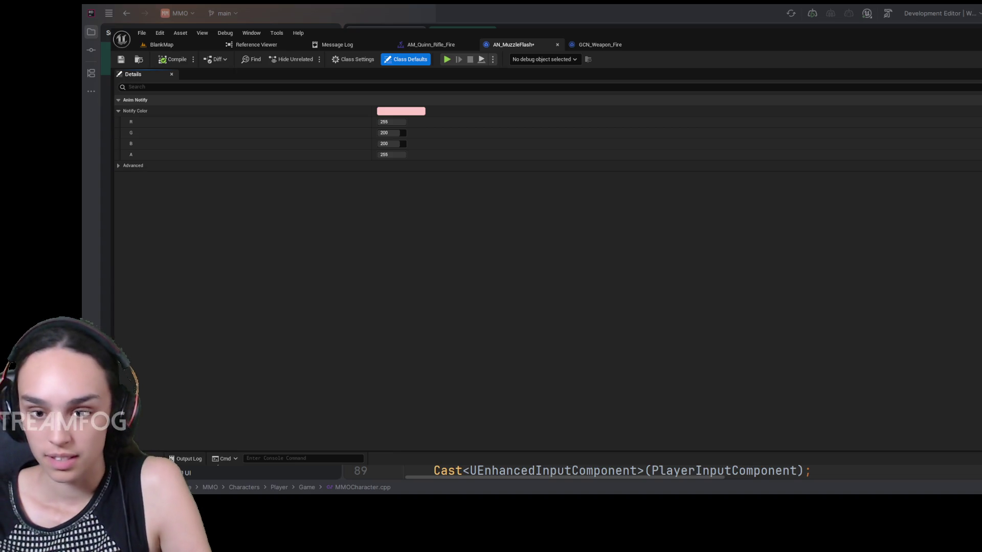
{"action": "left_click", "coordinate": [367, 64]}
{"action": "left_click", "coordinate": [404, 61]}
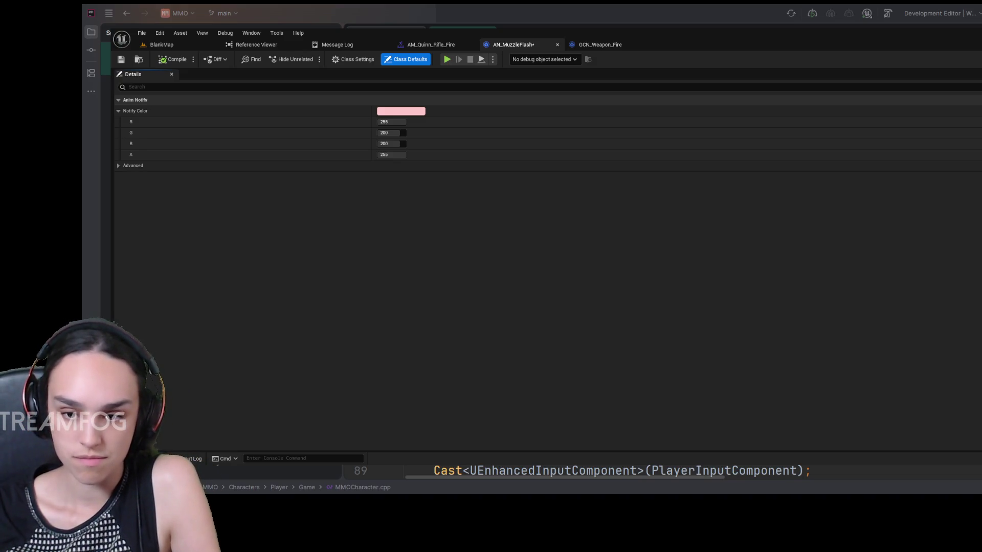
{"action": "left_click_drag", "start_coordinate": [117, 210], "coordinate": [289, 212]}
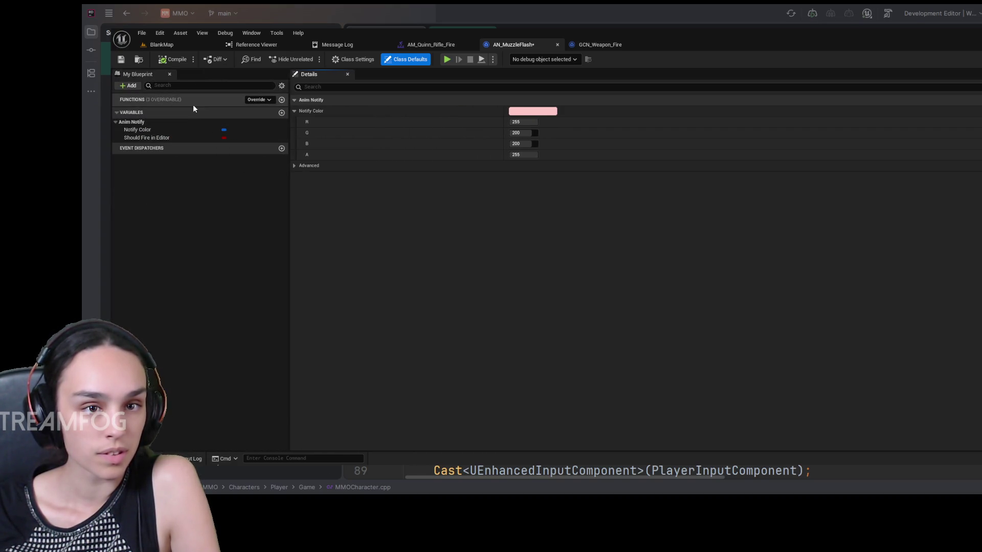
{"action": "left_click", "coordinate": [137, 74]}
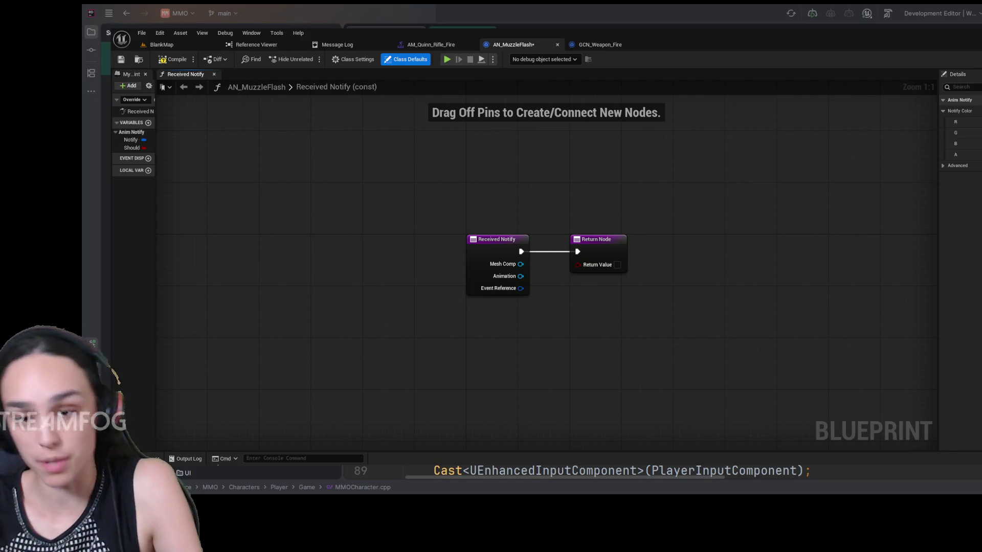
Drag the splitter to widen the My Blueprint panel.
{"action": "left_click_drag", "start_coordinate": [155, 189], "coordinate": [238, 197]}
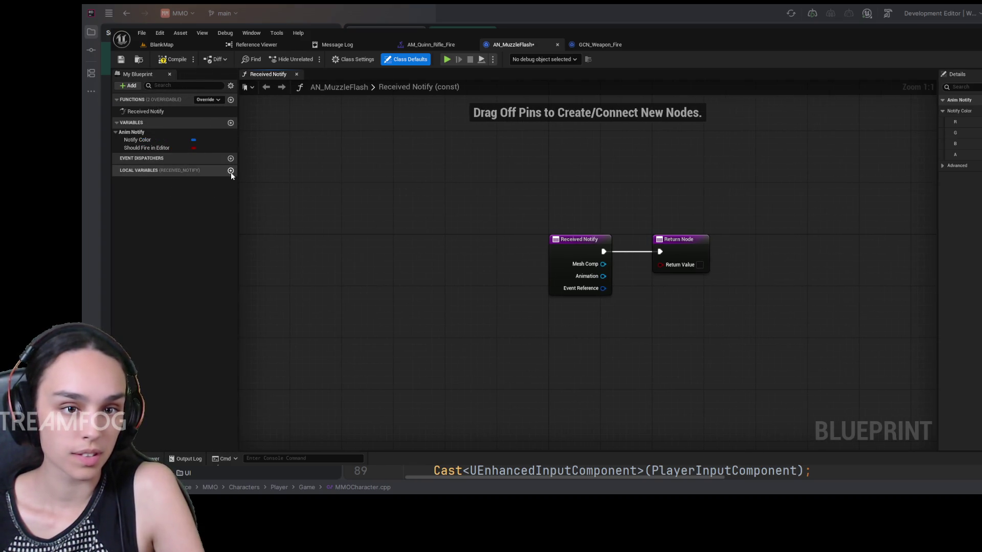
Add three variables named MuzzleFlashSystem, FireSound and Scale.
{"action": "left_click", "coordinate": [230, 123]}
{"action": "type", "text": "Muzz"}
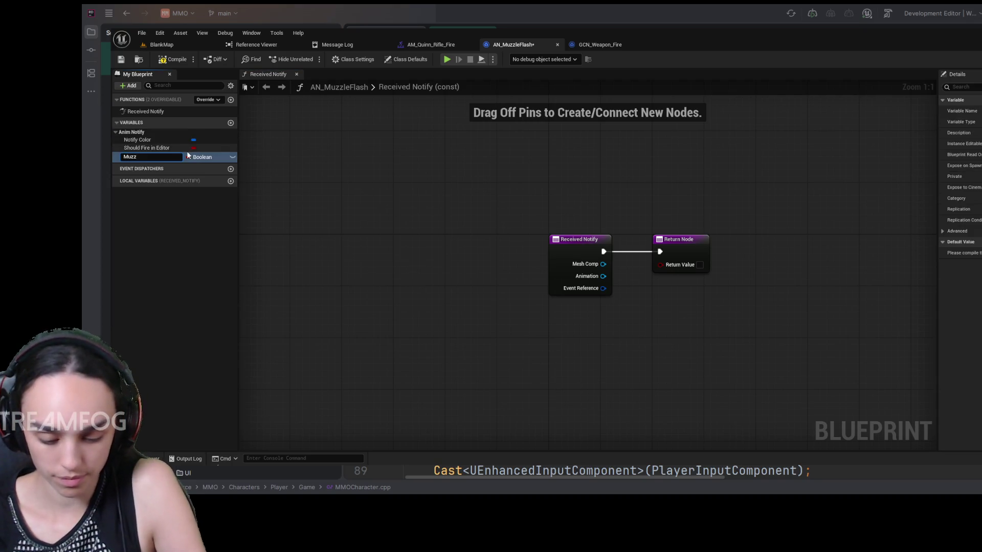
{"action": "type", "text": "leFlashSystem"}
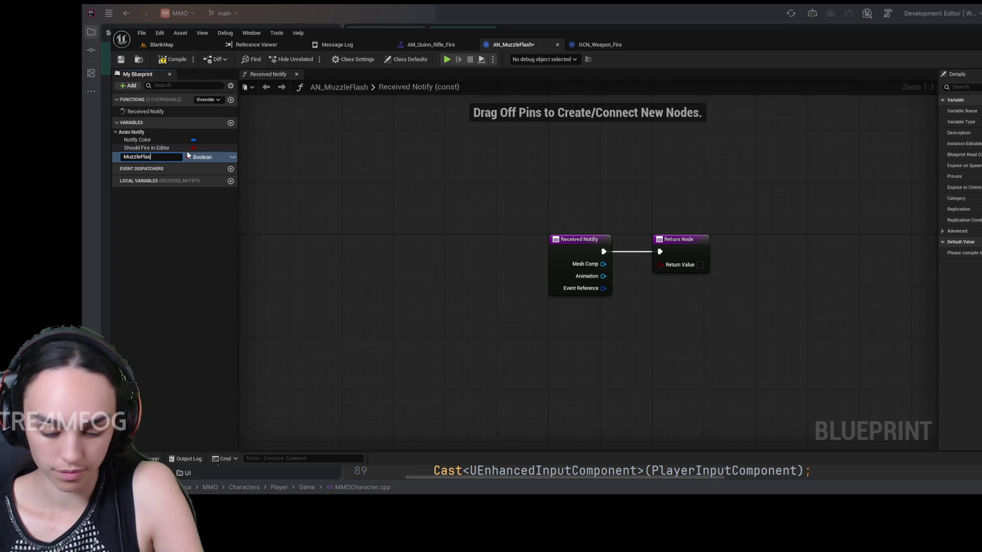
{"action": "key", "text": "Return"}
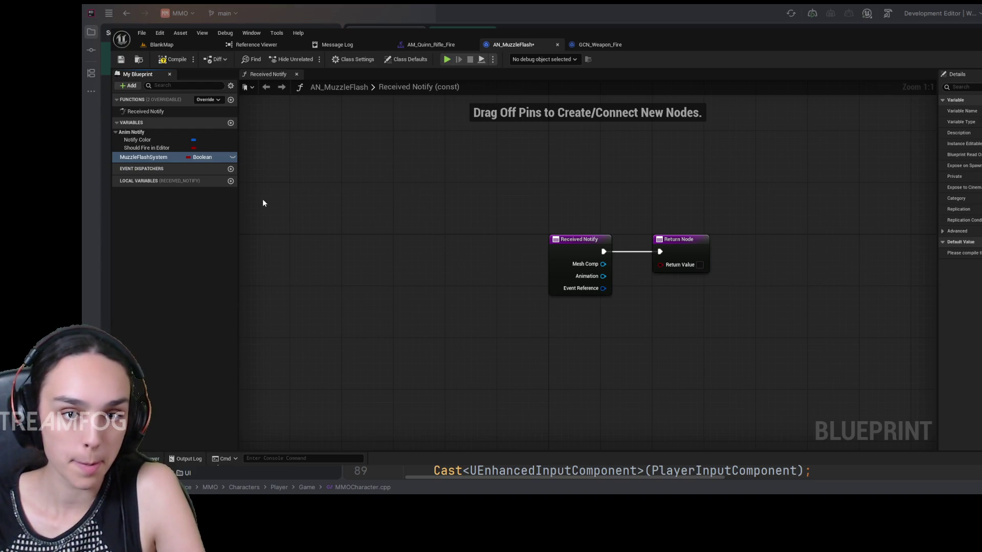
{"action": "left_click", "coordinate": [231, 123]}
{"action": "type", "text": "FireSound"}
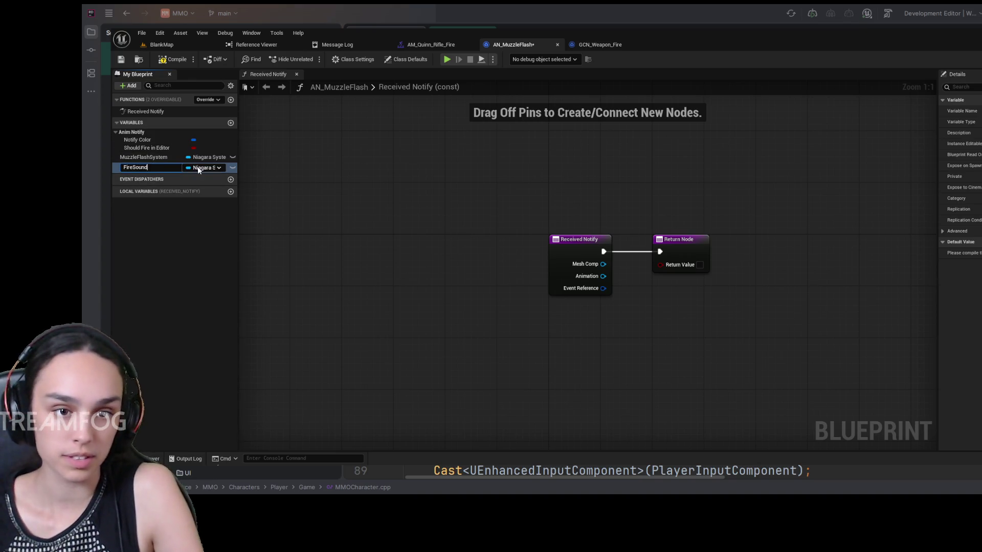
{"action": "key", "text": "Return"}
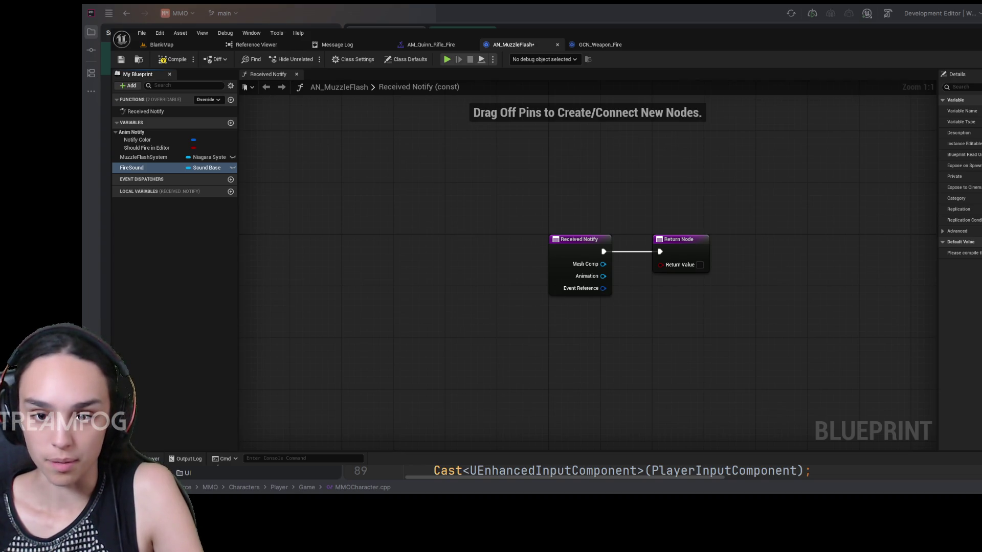
{"action": "left_click", "coordinate": [231, 123]}
{"action": "type", "text": "S"}
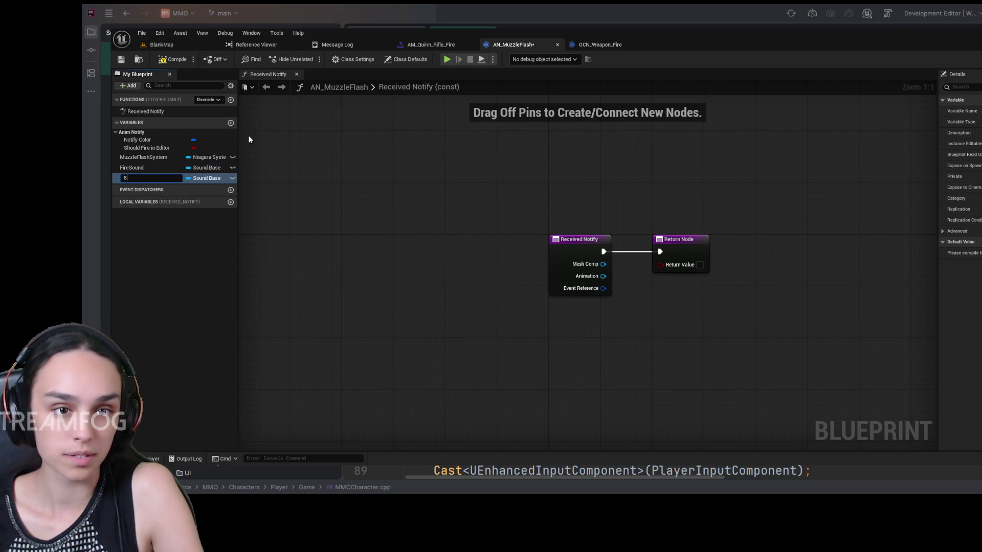
{"action": "type", "text": "cale"}
{"action": "key", "text": "Return"}
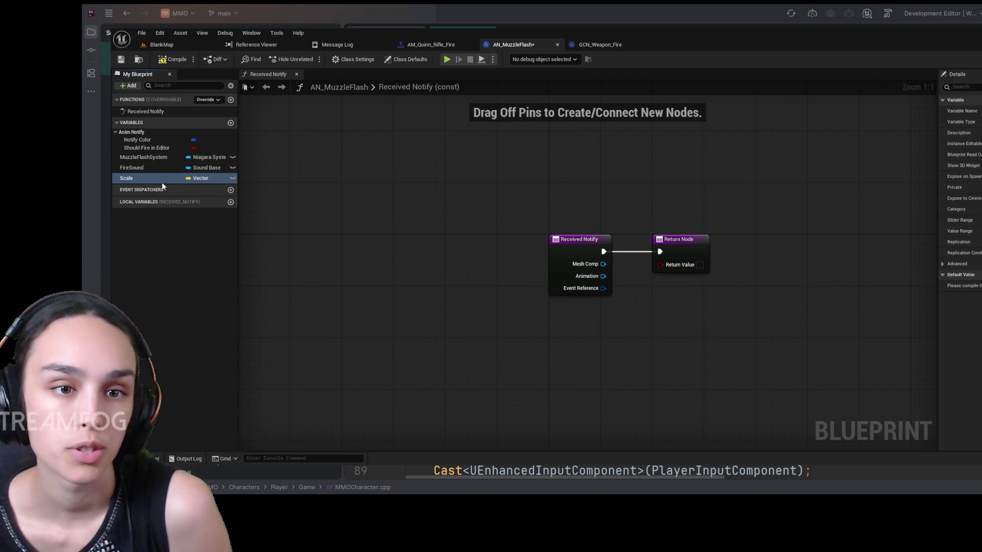
Turn on Instance Editable for MuzzleFlashSystem, FireSound and Scale.
{"action": "left_click", "coordinate": [153, 157]}
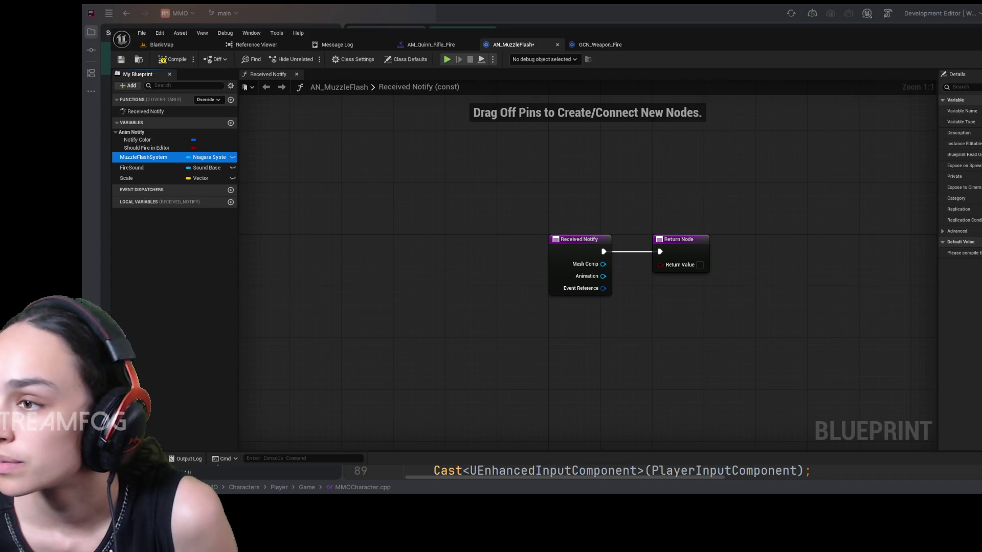
{"action": "left_click", "coordinate": [964, 143]}
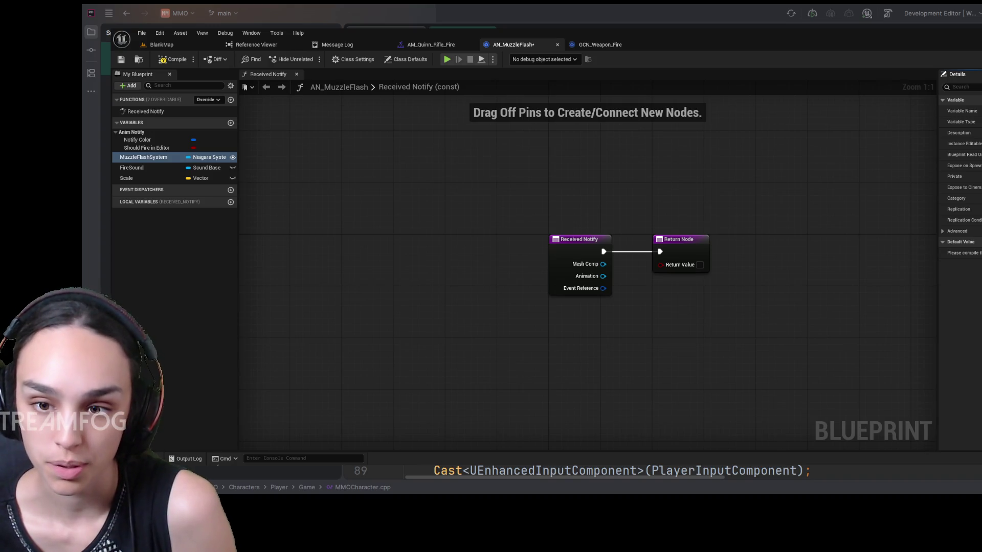
{"action": "left_click", "coordinate": [128, 168]}
{"action": "left_click", "coordinate": [964, 144]}
{"action": "left_click", "coordinate": [127, 178]}
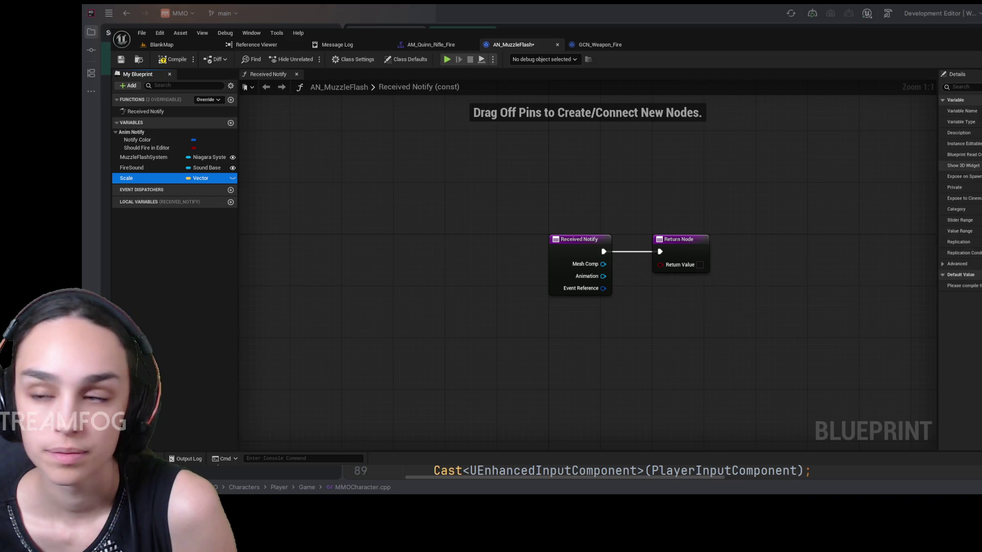
{"action": "left_click", "coordinate": [964, 144]}
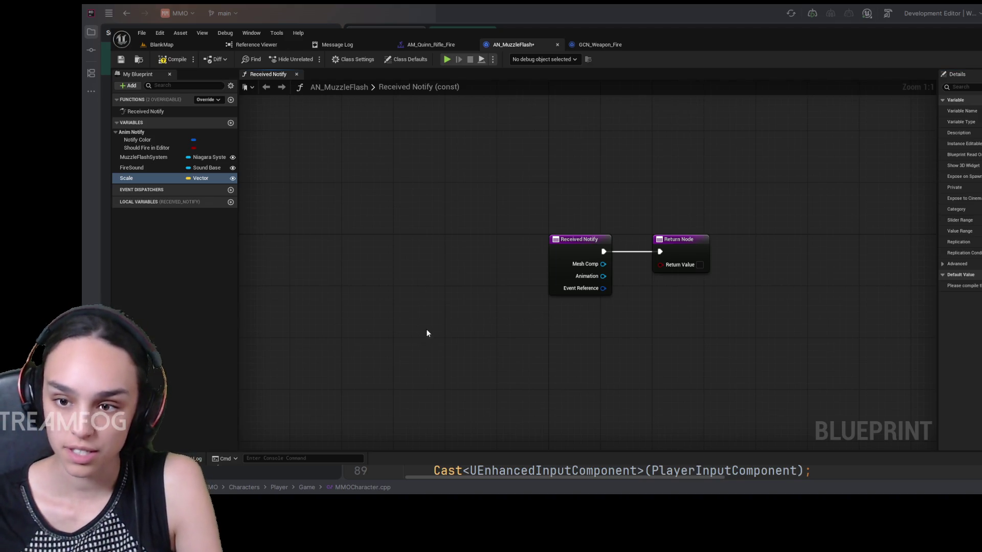
Add Get Owner from Mesh Comp and a Combat Component getter from the MMOCharacter cast.
{"action": "mouse_move", "coordinate": [603, 264]}
{"action": "left_mouse_down"}
{"action": "mouse_move", "coordinate": [592, 354]}
{"action": "mouse_move", "coordinate": [496, 361]}
{"action": "left_mouse_up"}
{"action": "key", "text": "Return"}
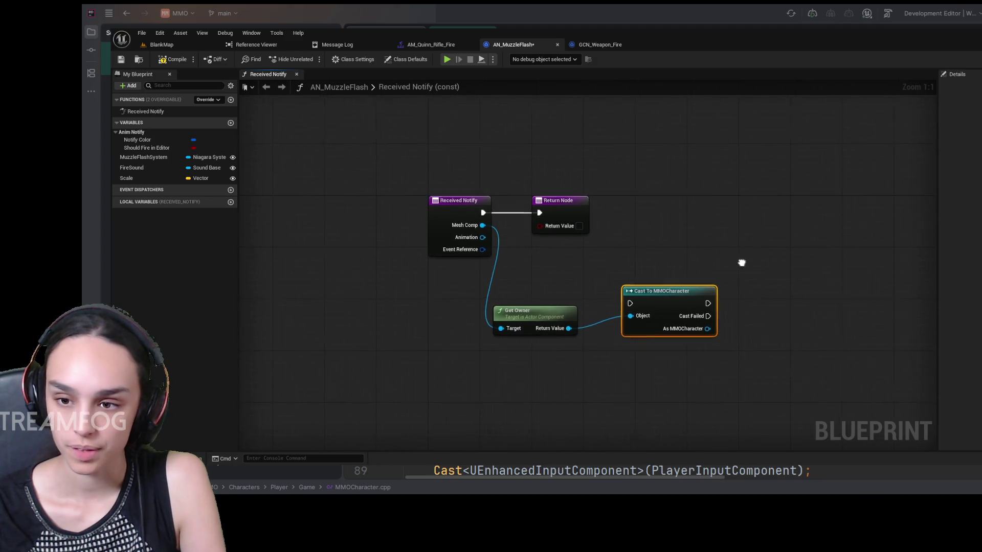
{"action": "left_click_drag", "start_coordinate": [703, 328], "coordinate": [768, 276]}
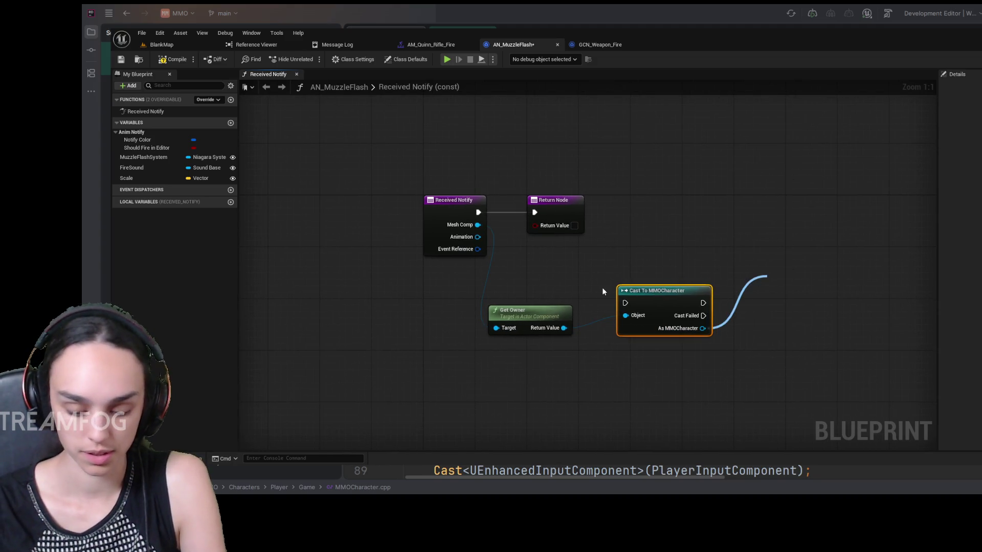
{"action": "left_click", "coordinate": [825, 364]}
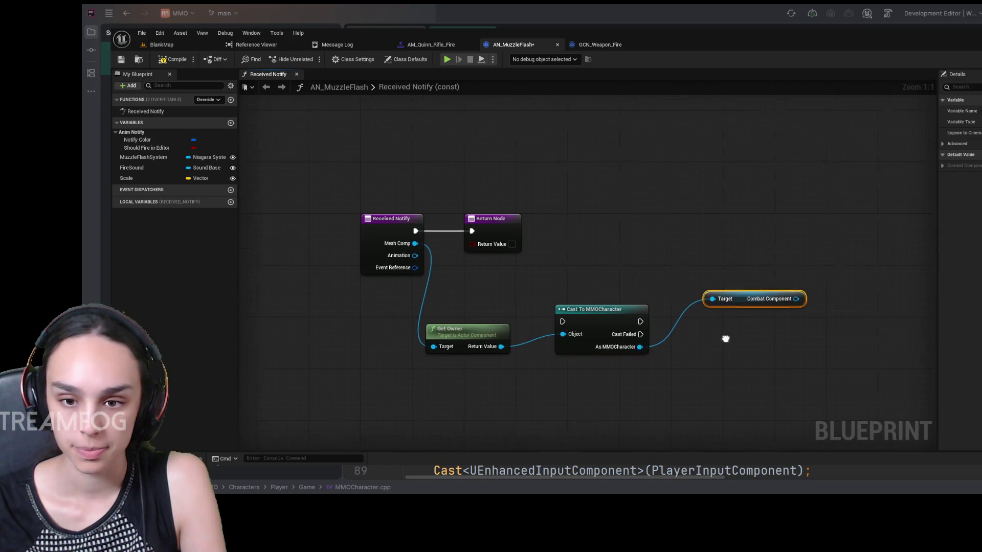
Add Get Weapon from Combat Component and line the node chain up neatly.
{"action": "left_click_drag", "start_coordinate": [781, 296], "coordinate": [835, 241]}
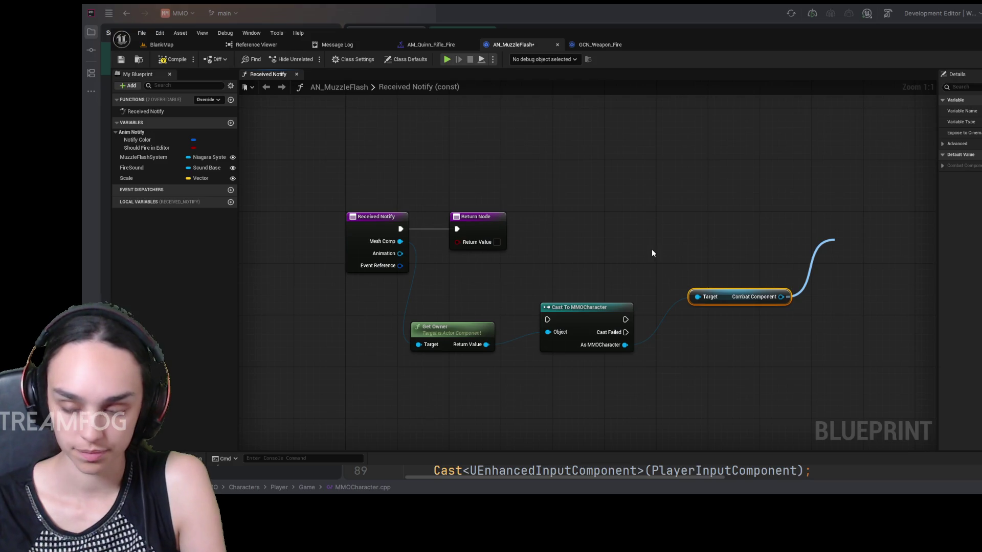
{"action": "left_click", "coordinate": [873, 324]}
{"action": "left_click_drag", "start_coordinate": [834, 241], "coordinate": [791, 288]}
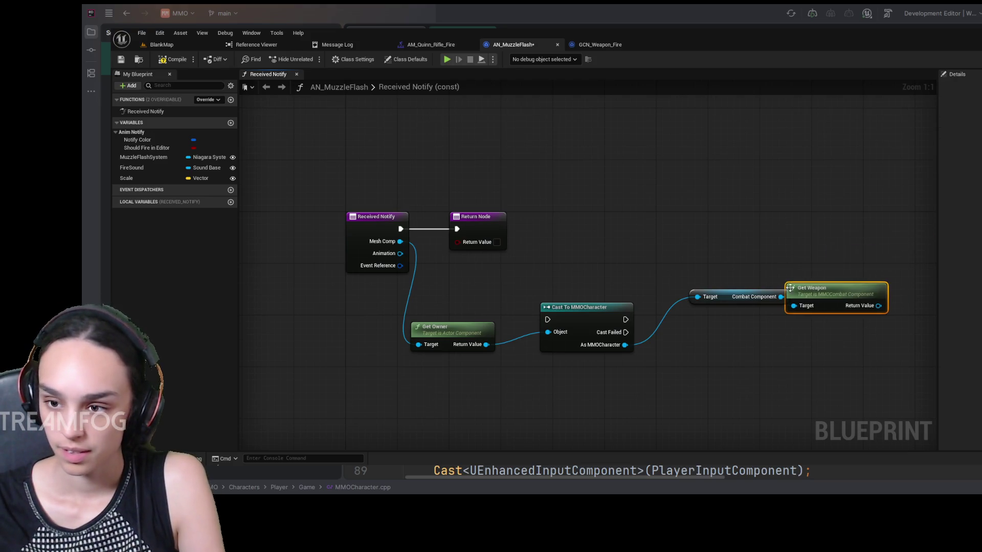
{"action": "left_click_drag", "start_coordinate": [727, 304], "coordinate": [686, 324]}
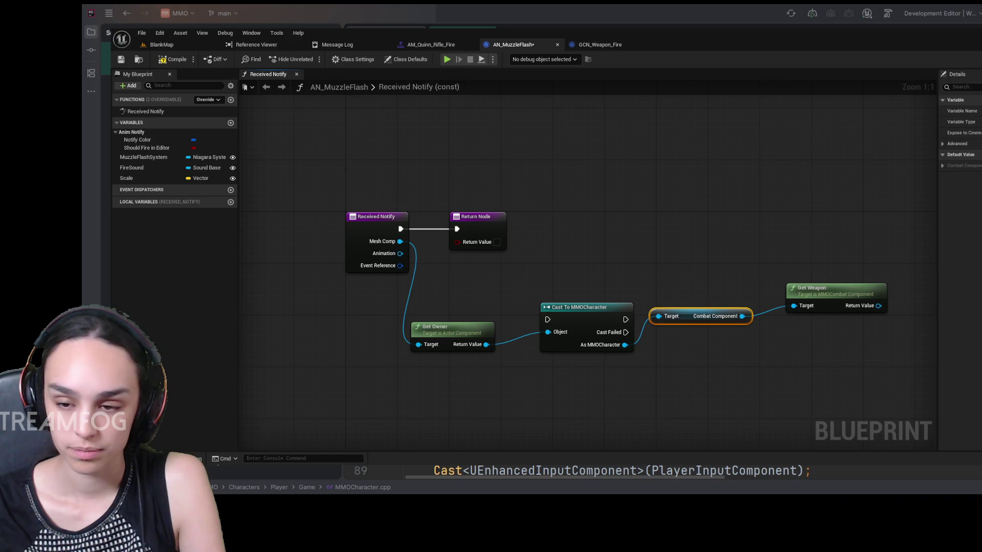
{"action": "left_click_drag", "start_coordinate": [876, 305], "coordinate": [767, 303]}
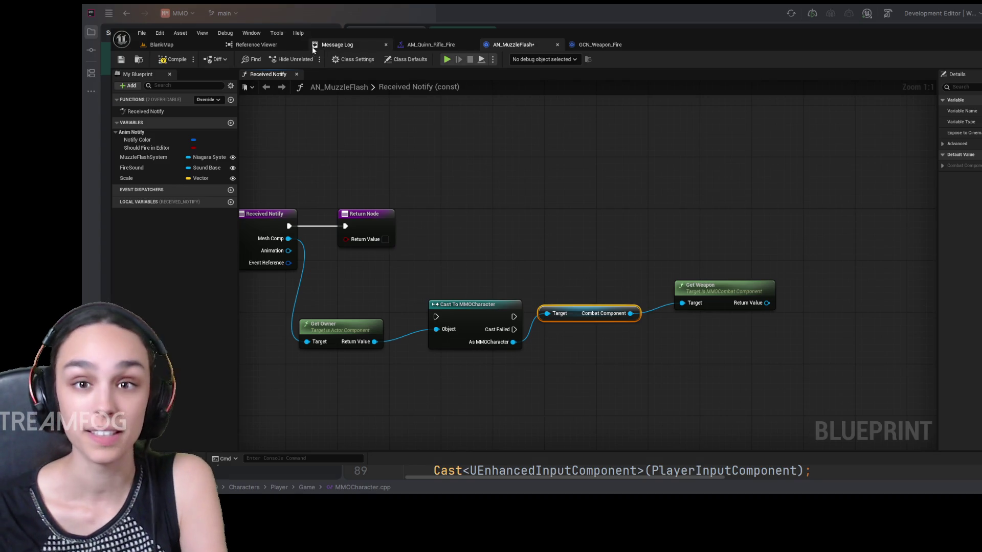
Paste a Get Socket Transform node into the AN_MuzzleFlash graph, copied from GCN_Weapon_Fire.
{"action": "left_click", "coordinate": [571, 47]}
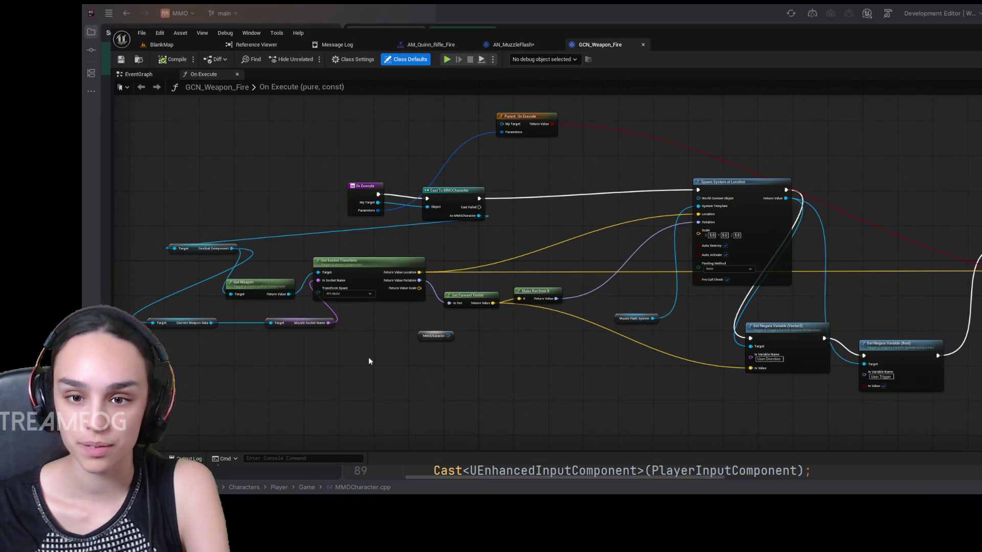
{"action": "scroll", "coordinate": [369, 361], "scroll_direction": "up", "scroll_amount": 2}
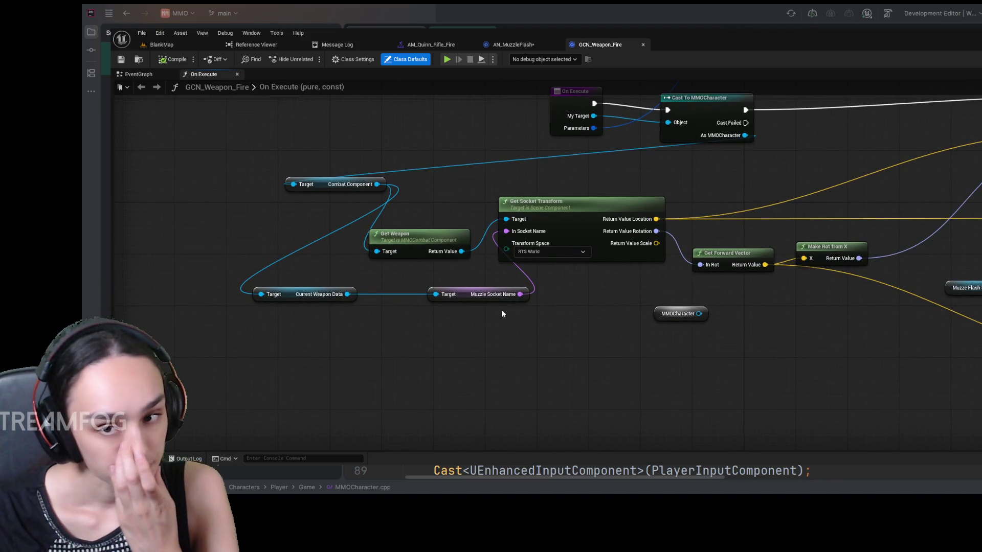
{"action": "left_click", "coordinate": [514, 44]}
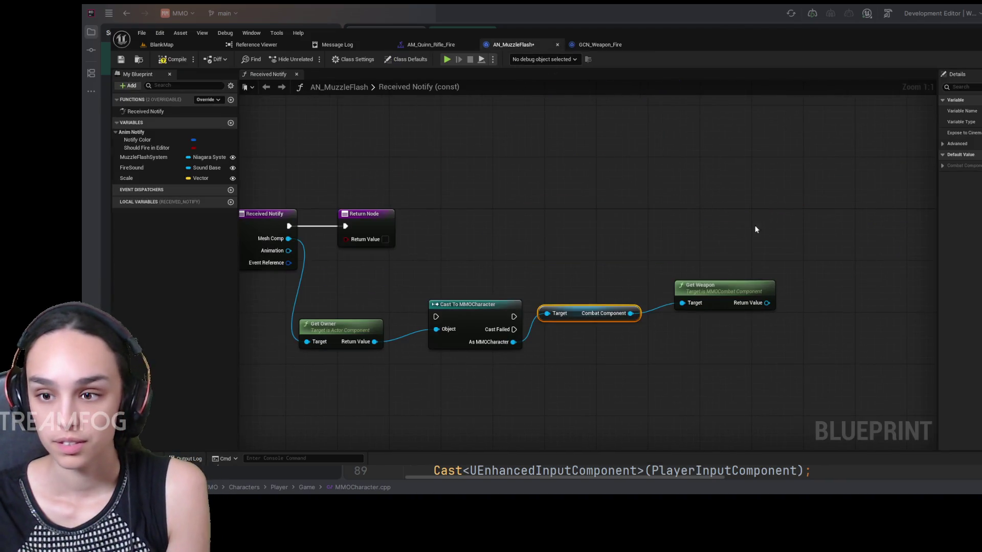
{"action": "left_click_drag", "start_coordinate": [822, 284], "coordinate": [680, 252]}
{"action": "key", "text": "ctrl+v"}
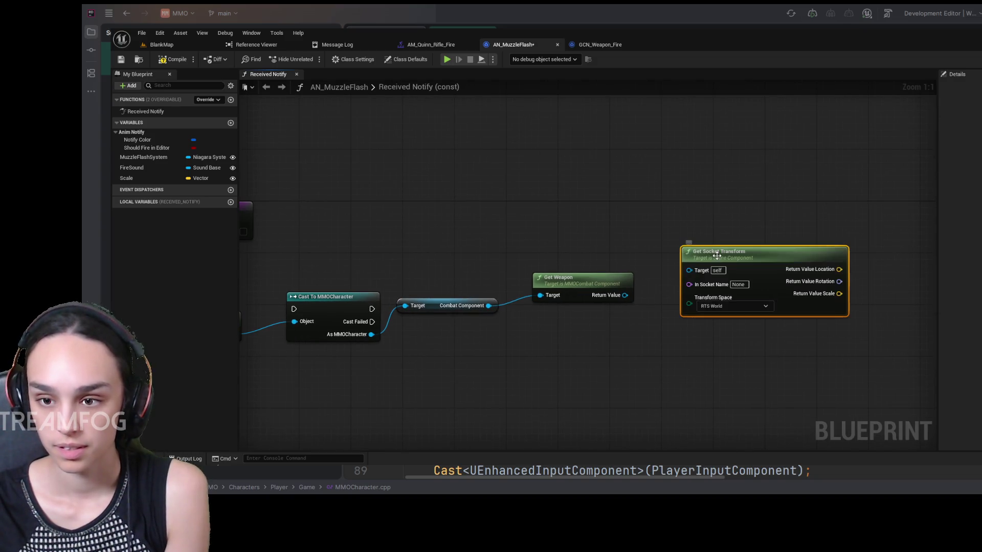
Add Current Weapon Data and Muzzle Socket Name getters from Combat Component beside Get Socket Transform.
{"action": "left_click", "coordinate": [595, 45]}
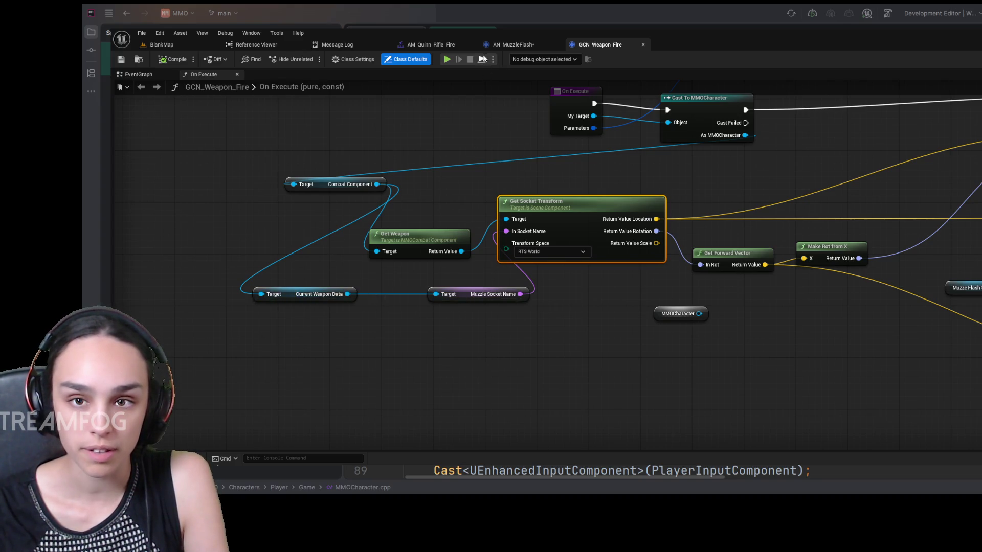
{"action": "left_click", "coordinate": [506, 45]}
{"action": "scroll", "coordinate": [656, 336], "scroll_direction": "up", "scroll_amount": 2}
{"action": "mouse_move", "coordinate": [530, 262]}
{"action": "left_mouse_down"}
{"action": "mouse_move", "coordinate": [581, 337]}
{"action": "mouse_move", "coordinate": [560, 338]}
{"action": "left_mouse_up"}
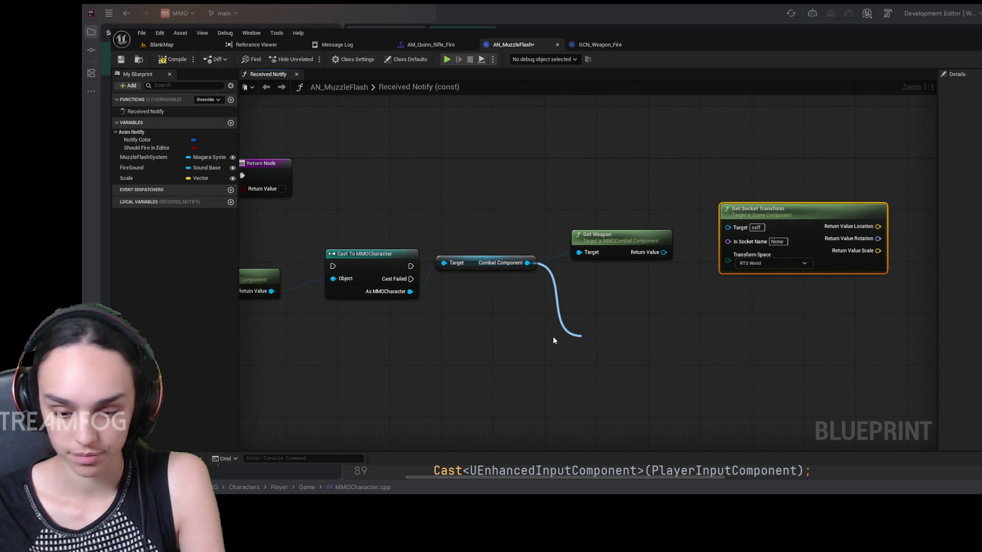
{"action": "left_click", "coordinate": [659, 223]}
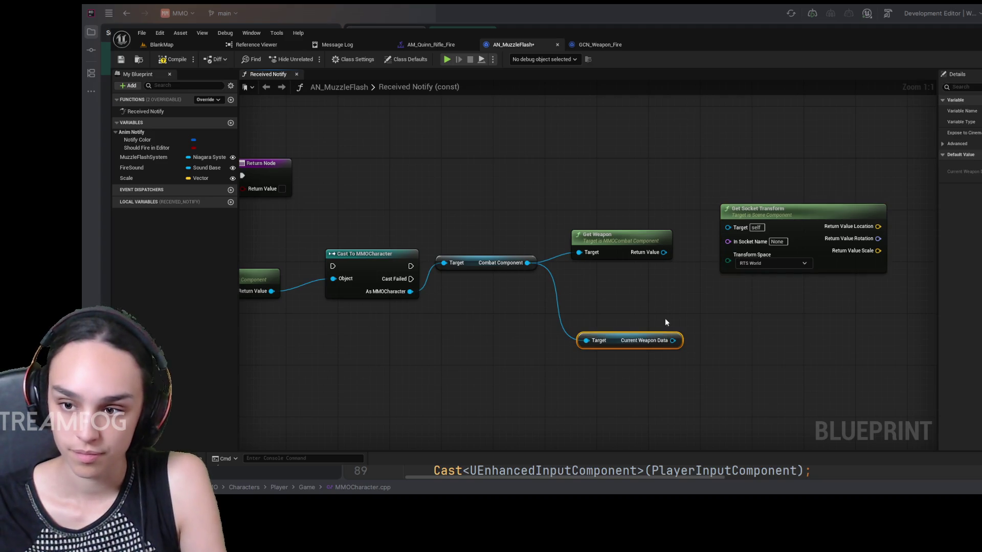
{"action": "left_click_drag", "start_coordinate": [674, 340], "coordinate": [722, 302]}
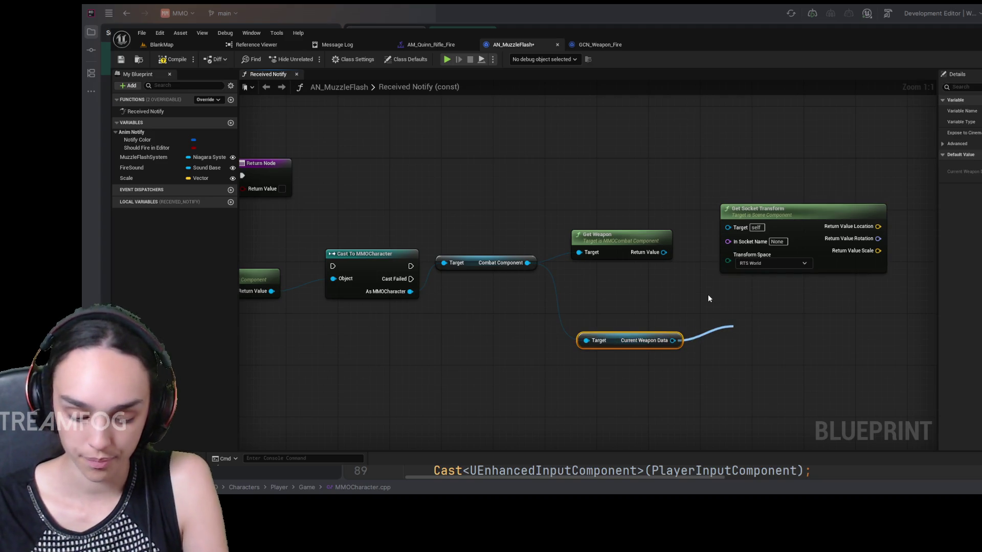
{"action": "left_click", "coordinate": [801, 212]}
{"action": "mouse_move", "coordinate": [829, 333]}
{"action": "left_mouse_down"}
{"action": "mouse_move", "coordinate": [752, 276]}
{"action": "mouse_move", "coordinate": [753, 322]}
{"action": "mouse_move", "coordinate": [805, 342]}
{"action": "mouse_move", "coordinate": [740, 243]}
{"action": "left_mouse_up"}
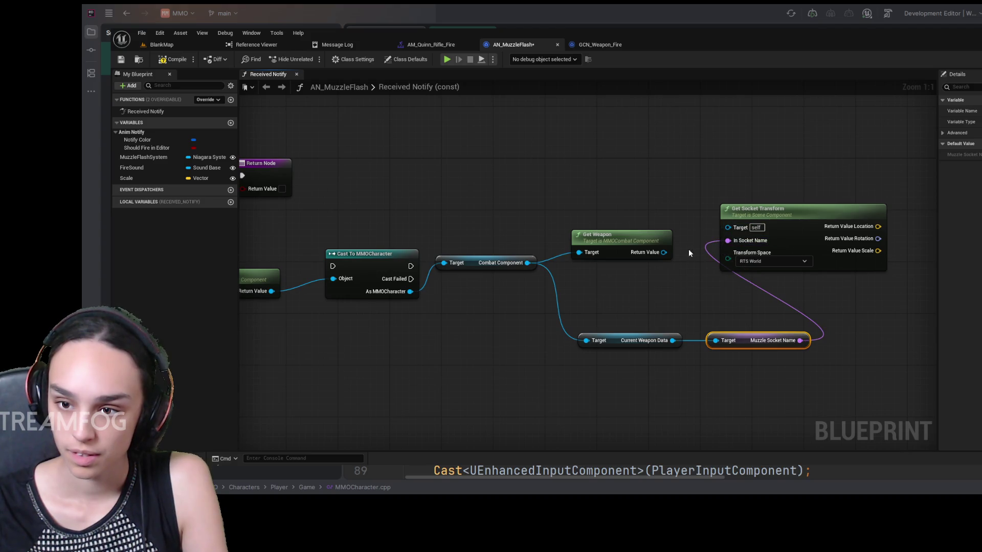
Wire Get Weapon into Get Socket Transform's Target, tuck the getters underneath, then show AM_Quinn_Rifle_Fire.
{"action": "left_click", "coordinate": [599, 45]}
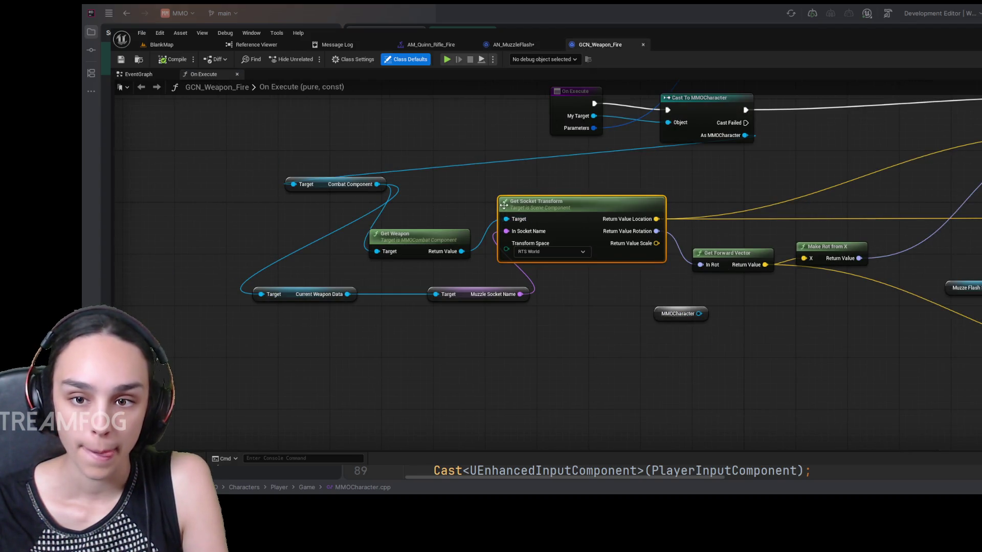
{"action": "left_click", "coordinate": [513, 45]}
{"action": "left_click_drag", "start_coordinate": [663, 252], "coordinate": [728, 228]}
{"action": "left_click_drag", "start_coordinate": [865, 292], "coordinate": [805, 301]}
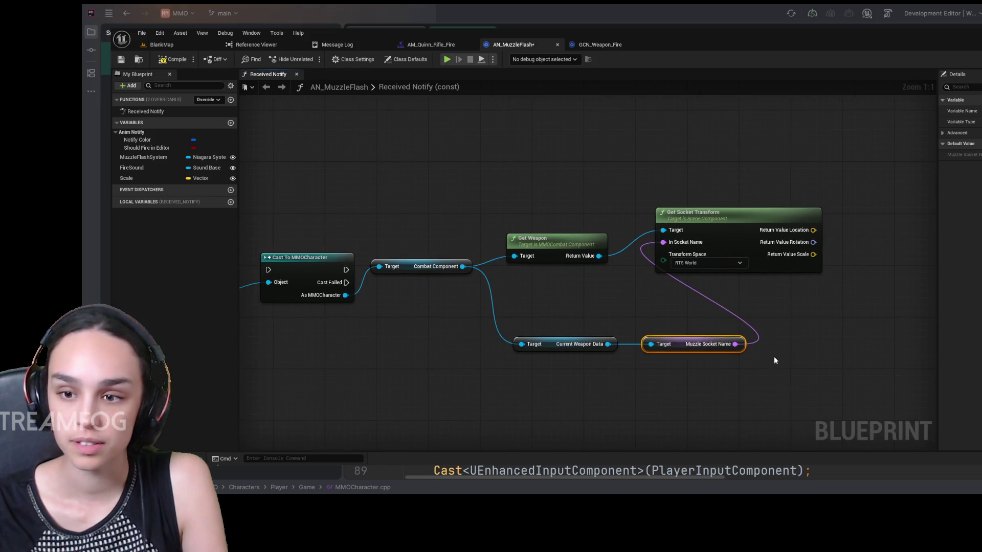
{"action": "left_click_drag", "start_coordinate": [750, 398], "coordinate": [515, 305]}
{"action": "left_click_drag", "start_coordinate": [557, 341], "coordinate": [537, 301]}
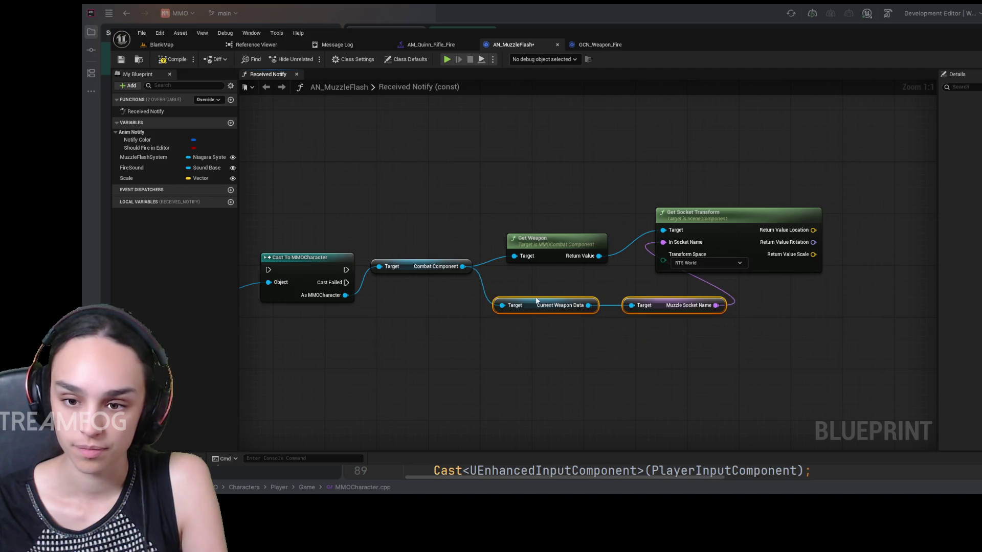
{"action": "left_click", "coordinate": [435, 45]}
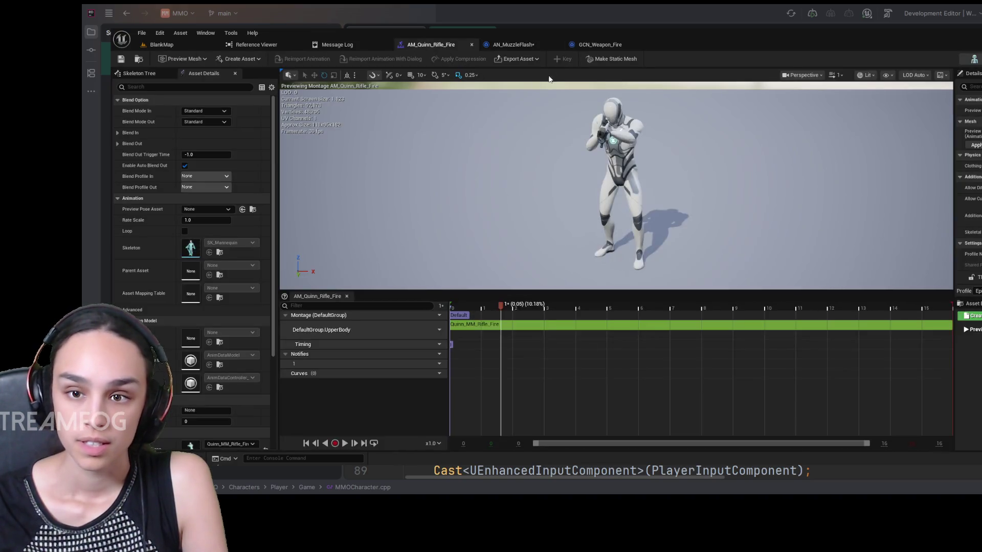
Copy Spawn System at Location from GCN_Weapon_Fire into the AN_MuzzleFlash graph.
{"action": "left_click", "coordinate": [598, 44]}
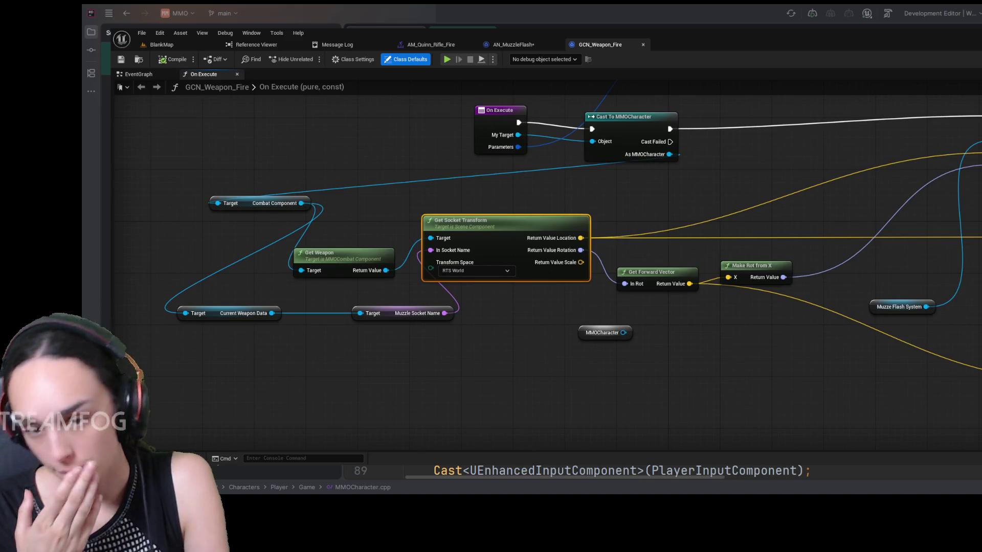
{"action": "left_click_drag", "start_coordinate": [889, 171], "coordinate": [779, 251]}
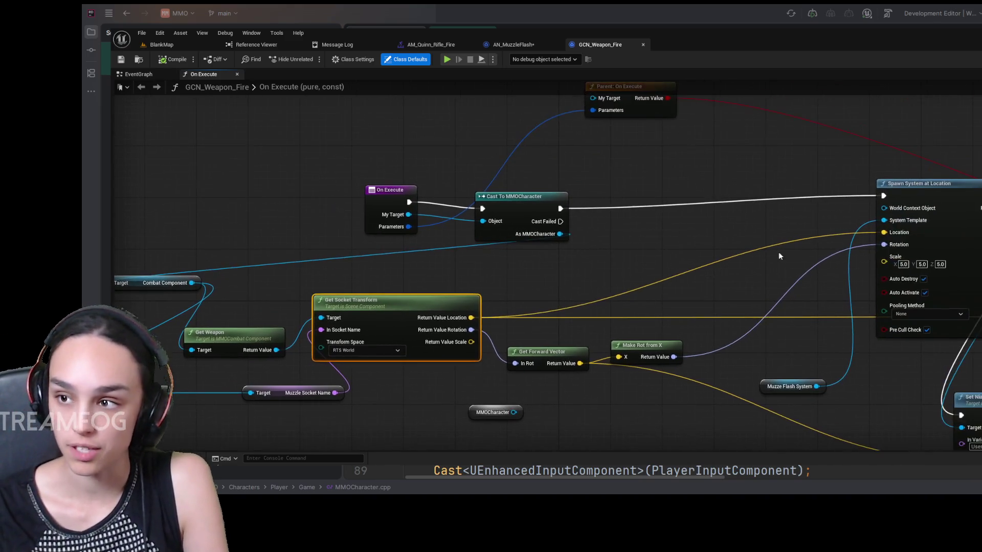
{"action": "left_click", "coordinate": [928, 185]}
{"action": "left_click", "coordinate": [512, 45]}
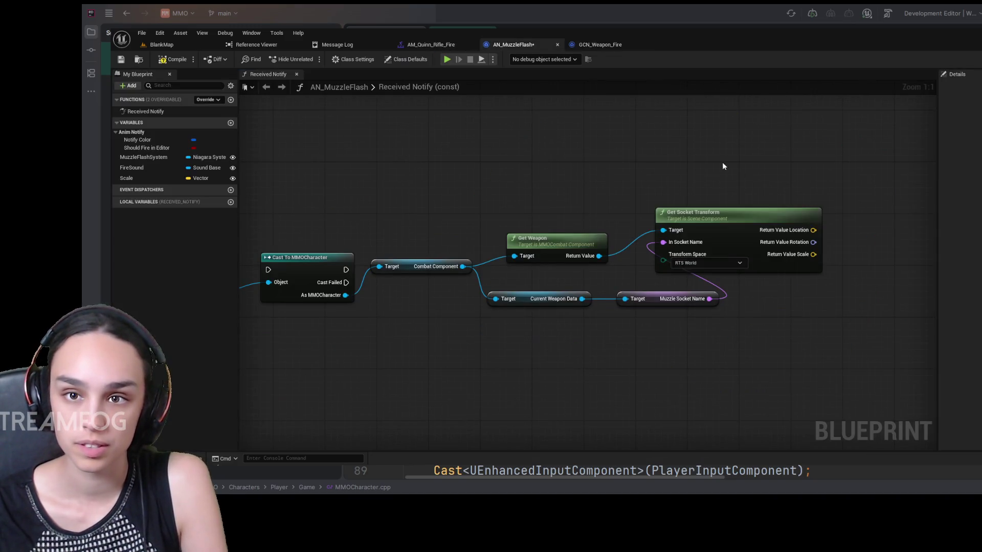
{"action": "left_click_drag", "start_coordinate": [817, 178], "coordinate": [684, 165]}
{"action": "mouse_move", "coordinate": [758, 198]}
{"action": "left_mouse_down"}
{"action": "mouse_move", "coordinate": [690, 222]}
{"action": "mouse_move", "coordinate": [660, 186]}
{"action": "left_mouse_up"}
{"action": "key", "text": "ctrl+v"}
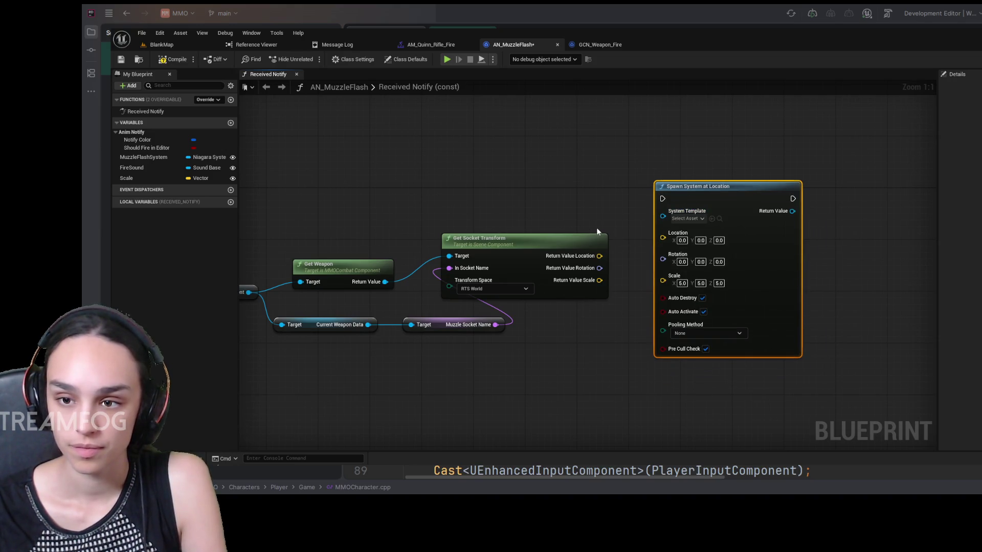
Connect Get Socket Transform's Return Value Location to the spawn node's Location pin.
{"action": "left_click", "coordinate": [600, 45]}
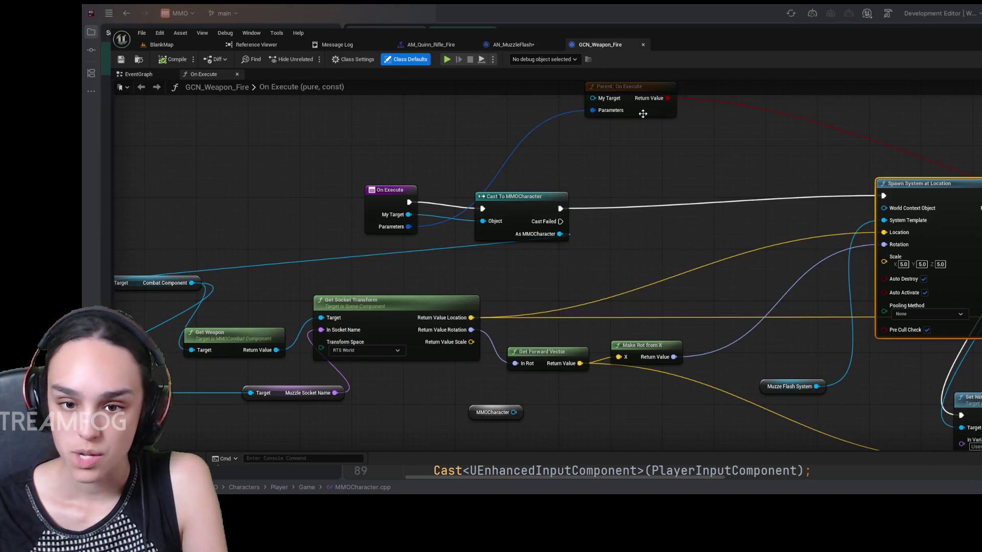
{"action": "left_click", "coordinate": [514, 45]}
{"action": "left_click_drag", "start_coordinate": [655, 220], "coordinate": [663, 237]}
{"action": "left_click", "coordinate": [599, 47]}
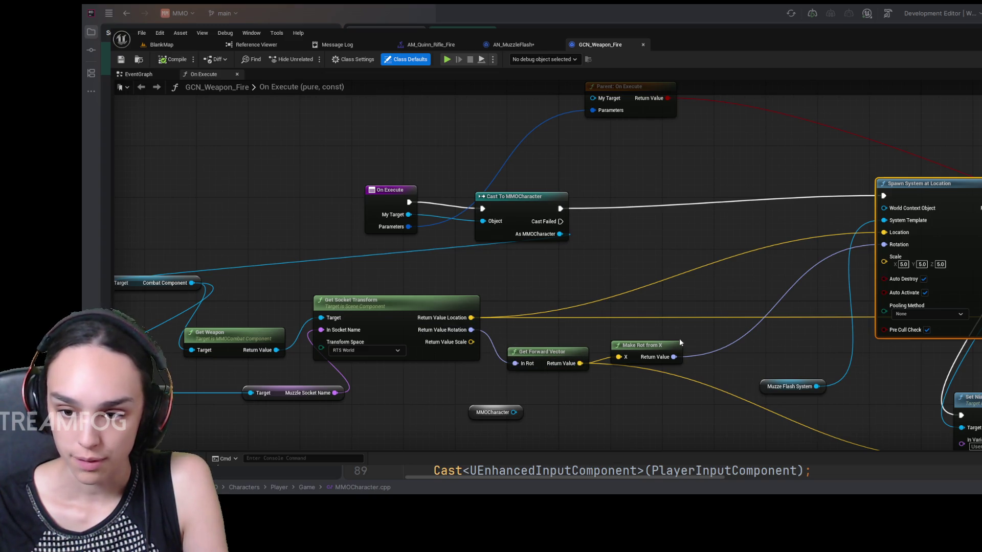
{"action": "left_click", "coordinate": [525, 44]}
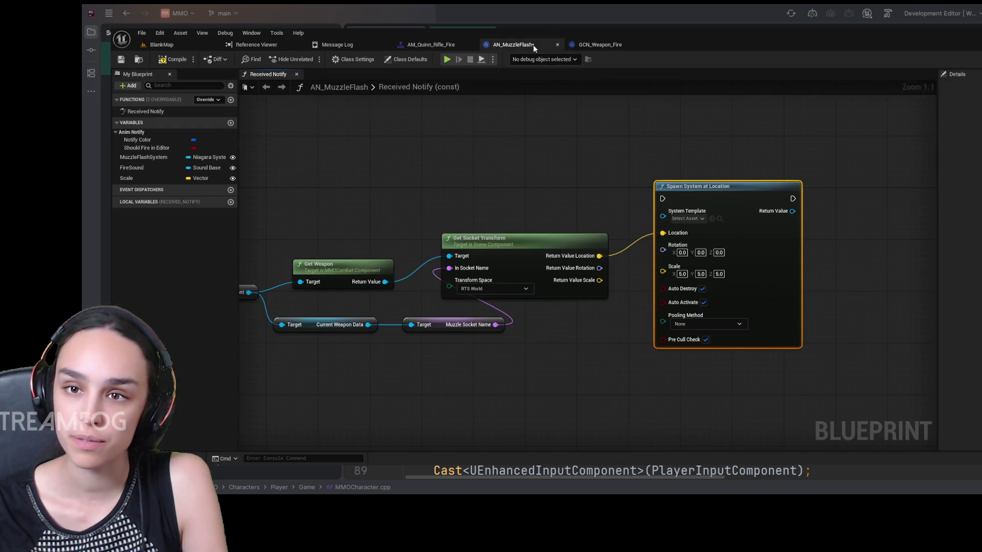
Feed the socket rotation through Get Forward Vector and Make Rot from X into the spawn Rotation.
{"action": "left_click_drag", "start_coordinate": [600, 268], "coordinate": [626, 357]}
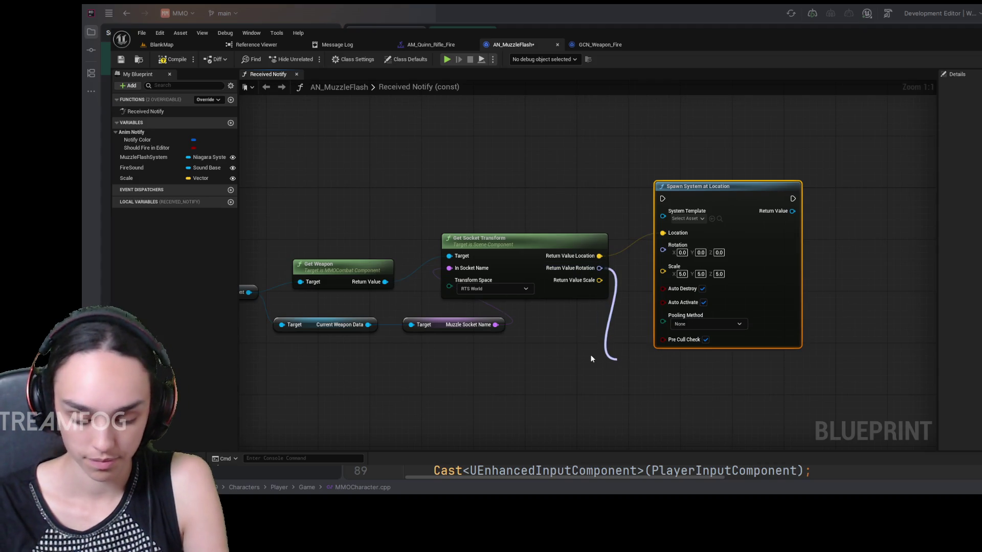
{"action": "left_click", "coordinate": [670, 221]}
{"action": "left_click_drag", "start_coordinate": [689, 373], "coordinate": [773, 375]}
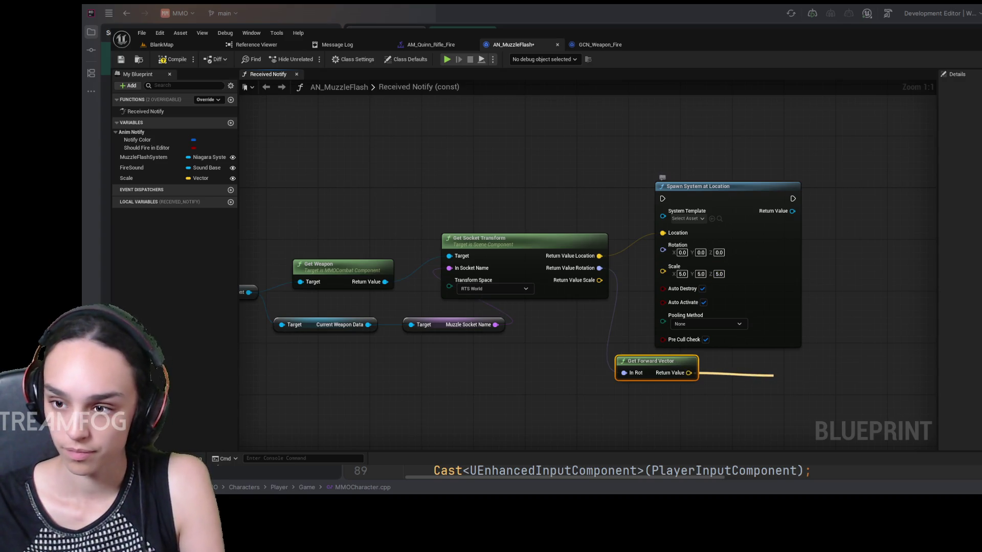
{"action": "left_click", "coordinate": [831, 250]}
{"action": "left_click_drag", "start_coordinate": [741, 200], "coordinate": [852, 197]}
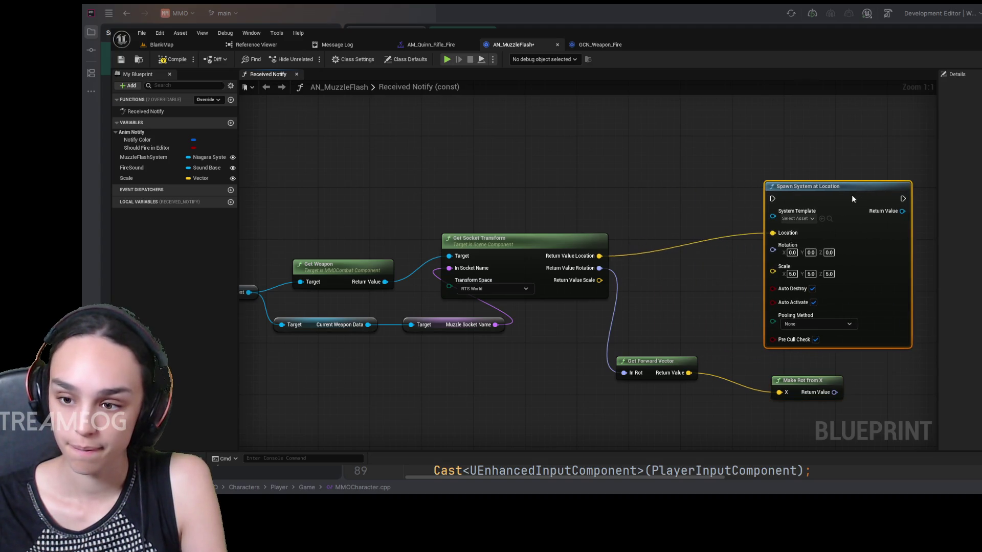
{"action": "left_click_drag", "start_coordinate": [834, 392], "coordinate": [773, 250]}
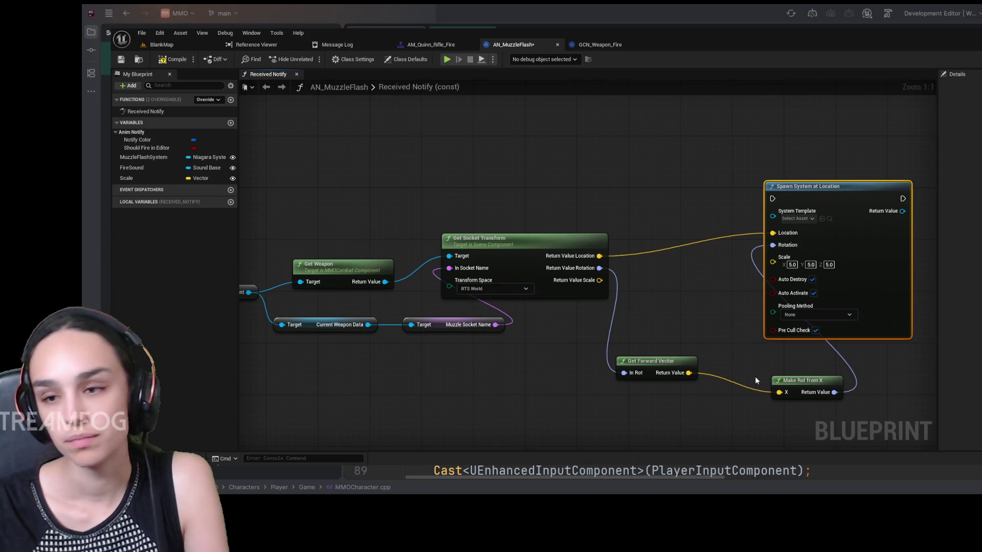
Group Get Forward Vector and Make Rot from X together, then return to BlankMap.
{"action": "left_click_drag", "start_coordinate": [810, 383], "coordinate": [750, 364]}
{"action": "mouse_move", "coordinate": [682, 317]}
{"action": "left_mouse_down"}
{"action": "mouse_move", "coordinate": [692, 341]}
{"action": "mouse_move", "coordinate": [743, 388]}
{"action": "mouse_move", "coordinate": [716, 354]}
{"action": "mouse_move", "coordinate": [686, 350]}
{"action": "left_mouse_up"}
{"action": "left_click", "coordinate": [693, 332]}
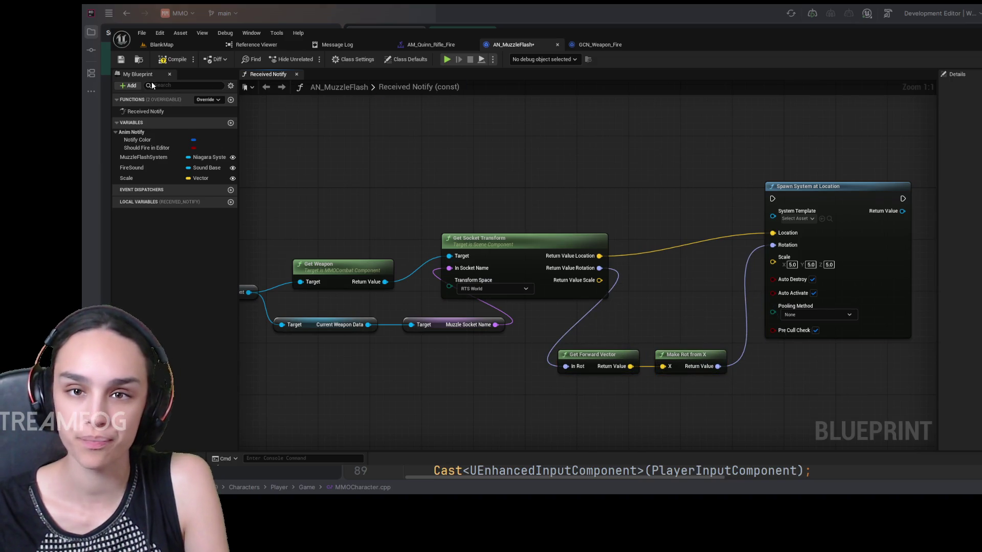
{"action": "left_click", "coordinate": [162, 45]}
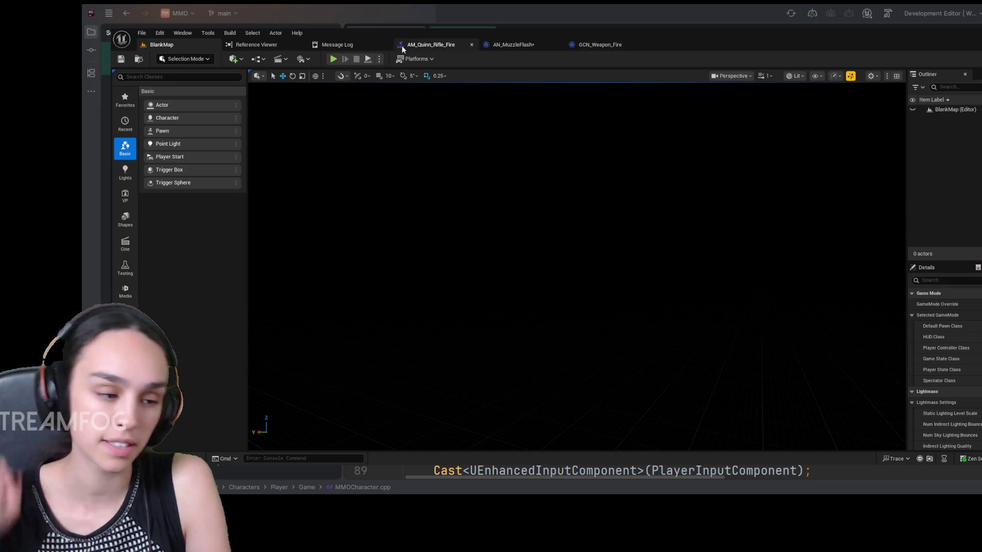
Select the User.Direction and User.Trigger Set Niagara Variable nodes in GCN_Weapon_Fire.
{"action": "left_click", "coordinate": [611, 45]}
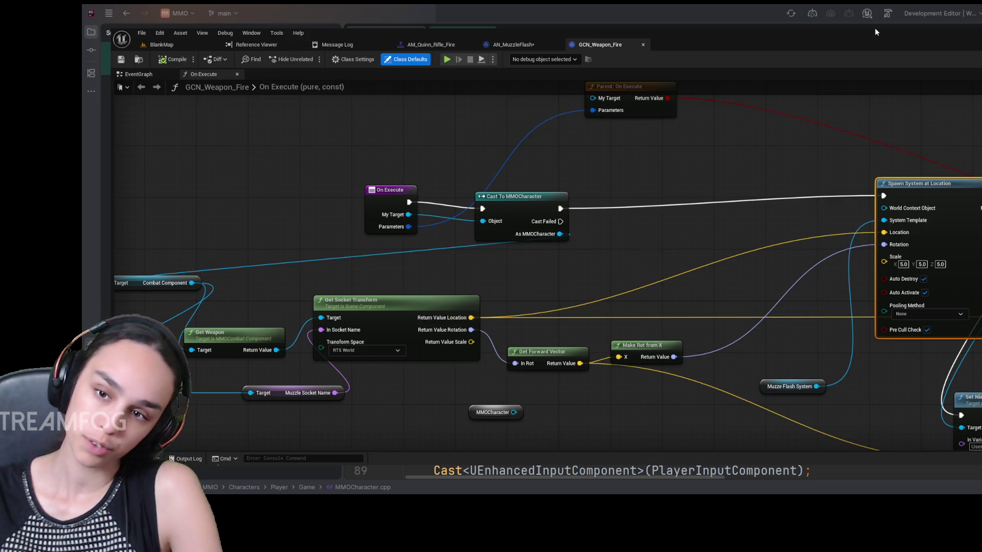
{"action": "left_click_drag", "start_coordinate": [588, 128], "coordinate": [567, 86]}
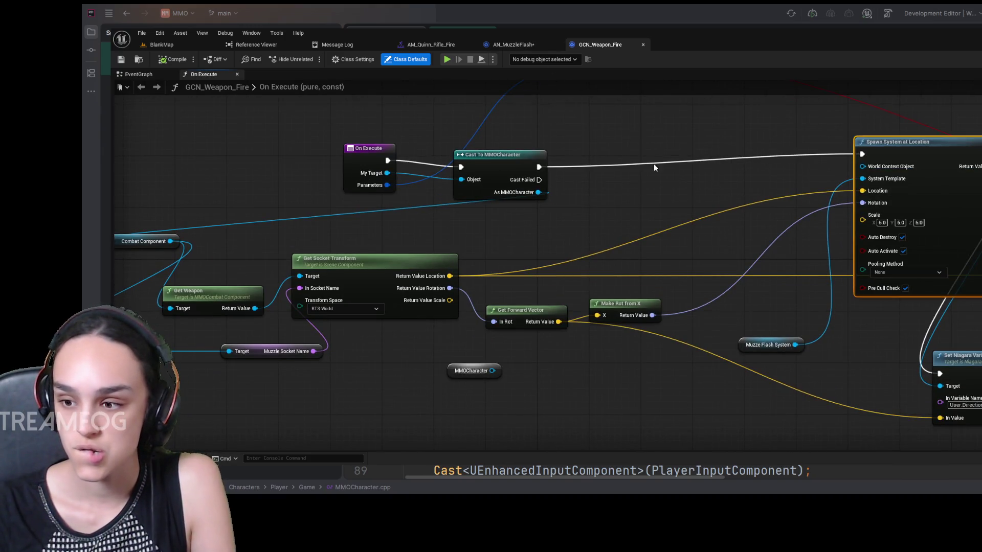
{"action": "left_click_drag", "start_coordinate": [710, 215], "coordinate": [642, 204]}
{"action": "mouse_move", "coordinate": [751, 252]}
{"action": "left_mouse_down"}
{"action": "mouse_move", "coordinate": [543, 205]}
{"action": "mouse_move", "coordinate": [450, 214]}
{"action": "left_mouse_up"}
{"action": "mouse_move", "coordinate": [874, 312]}
{"action": "left_mouse_down"}
{"action": "mouse_move", "coordinate": [655, 361]}
{"action": "mouse_move", "coordinate": [586, 389]}
{"action": "left_mouse_up"}
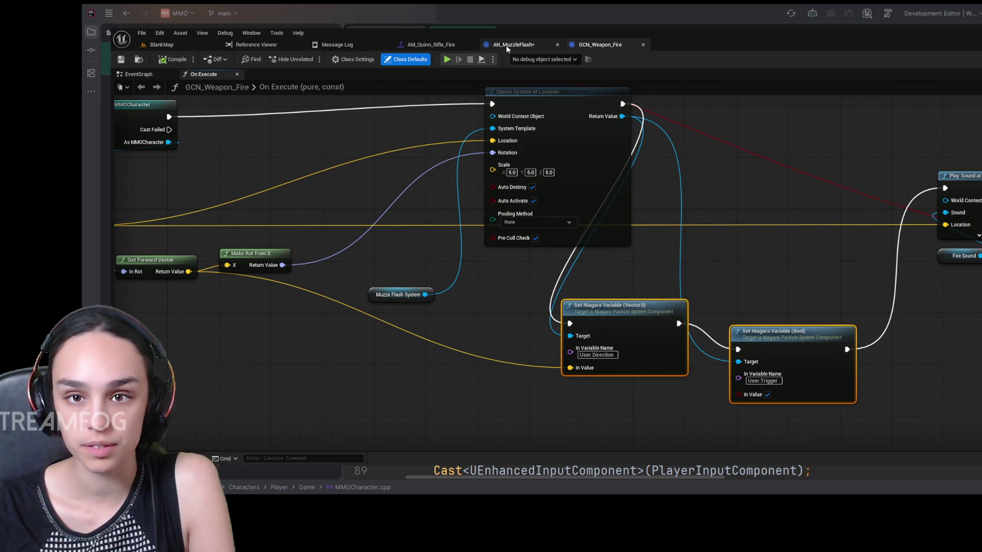
Place both Set Niagara Variable nodes after Spawn System at Location in AN_MuzzleFlash.
{"action": "left_click", "coordinate": [511, 45]}
{"action": "left_click_drag", "start_coordinate": [923, 207], "coordinate": [657, 201]}
{"action": "left_click_drag", "start_coordinate": [833, 244], "coordinate": [749, 194]}
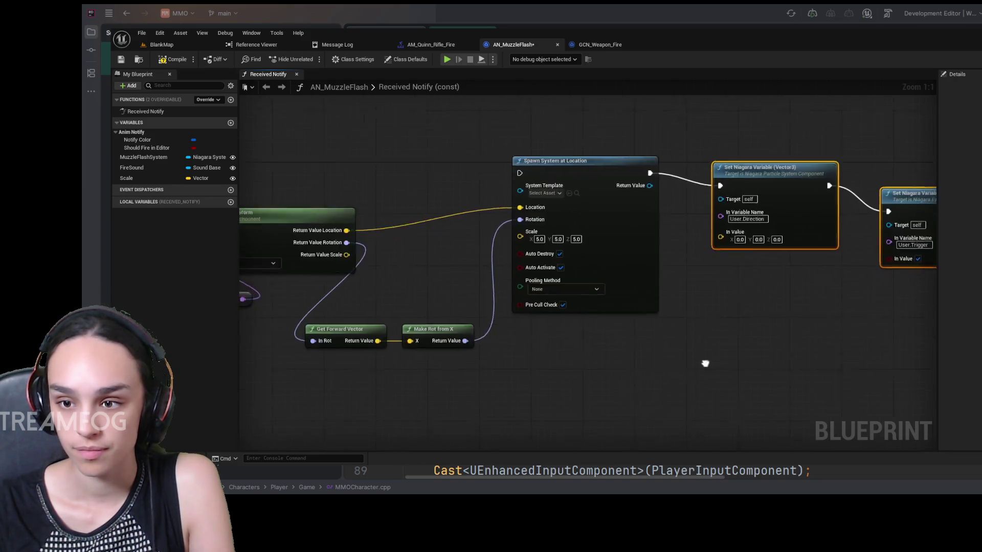
{"action": "left_click", "coordinate": [600, 45]}
{"action": "mouse_move", "coordinate": [608, 330]}
{"action": "left_mouse_down"}
{"action": "mouse_move", "coordinate": [683, 322]}
{"action": "mouse_move", "coordinate": [760, 283]}
{"action": "left_mouse_up"}
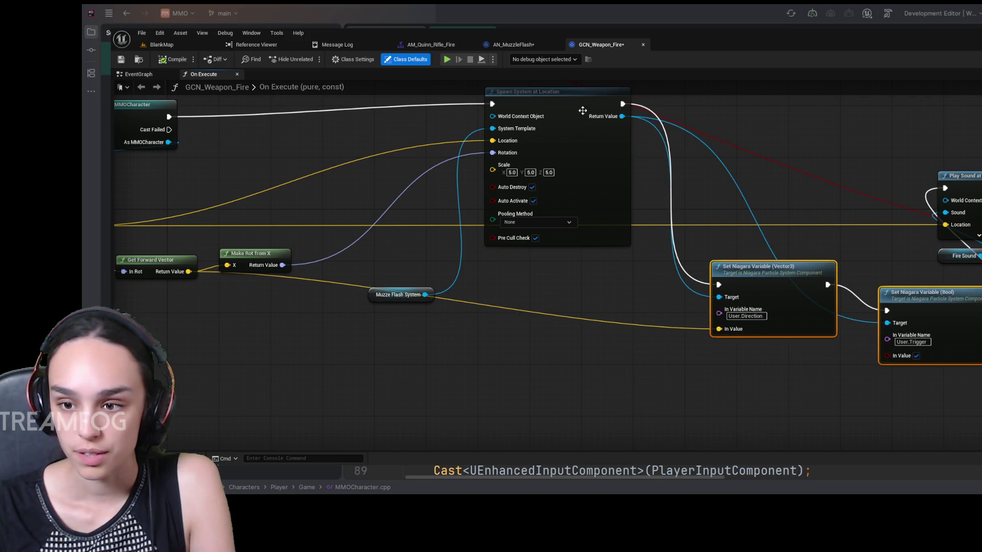
Wire the spawned system's Return Value into both Set Niagara Variable Target pins.
{"action": "left_click", "coordinate": [535, 46]}
{"action": "left_click_drag", "start_coordinate": [598, 195], "coordinate": [669, 208]}
{"action": "left_click_drag", "start_coordinate": [597, 194], "coordinate": [837, 234]}
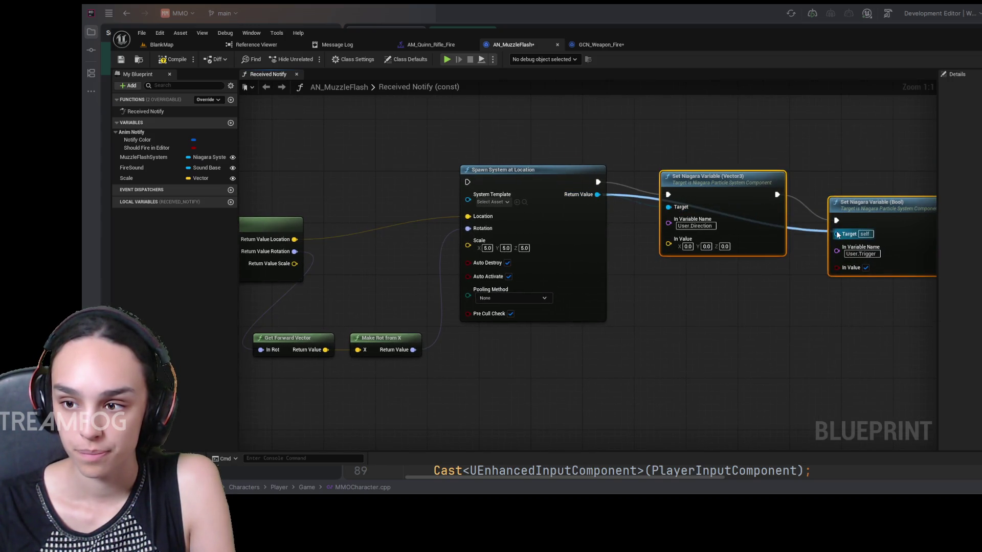
{"action": "left_click", "coordinate": [601, 45]}
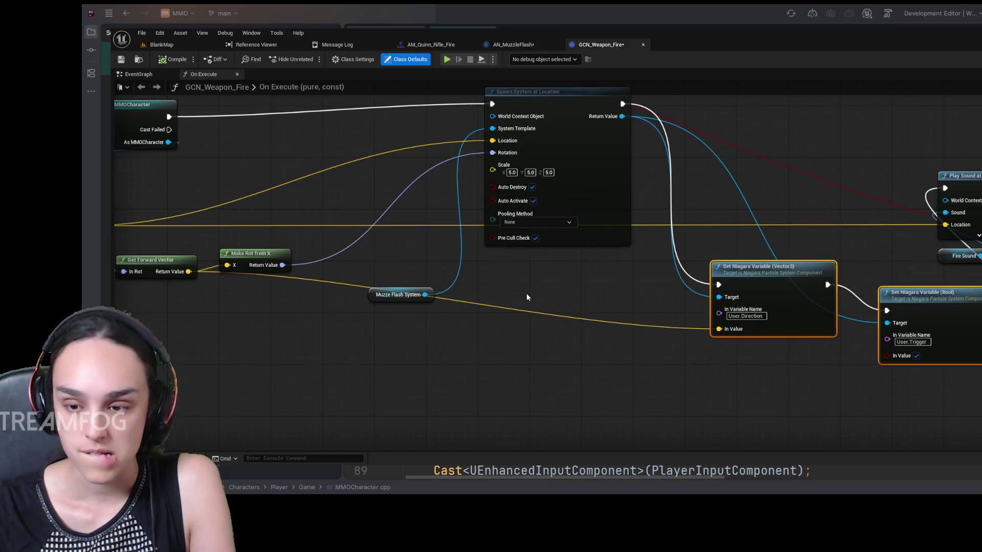
{"action": "left_click_drag", "start_coordinate": [527, 295], "coordinate": [682, 286]}
{"action": "mouse_move", "coordinate": [917, 261]}
{"action": "left_mouse_down"}
{"action": "mouse_move", "coordinate": [918, 282]}
{"action": "mouse_move", "coordinate": [550, 382]}
{"action": "mouse_move", "coordinate": [980, 319]}
{"action": "mouse_move", "coordinate": [890, 274]}
{"action": "left_mouse_up"}
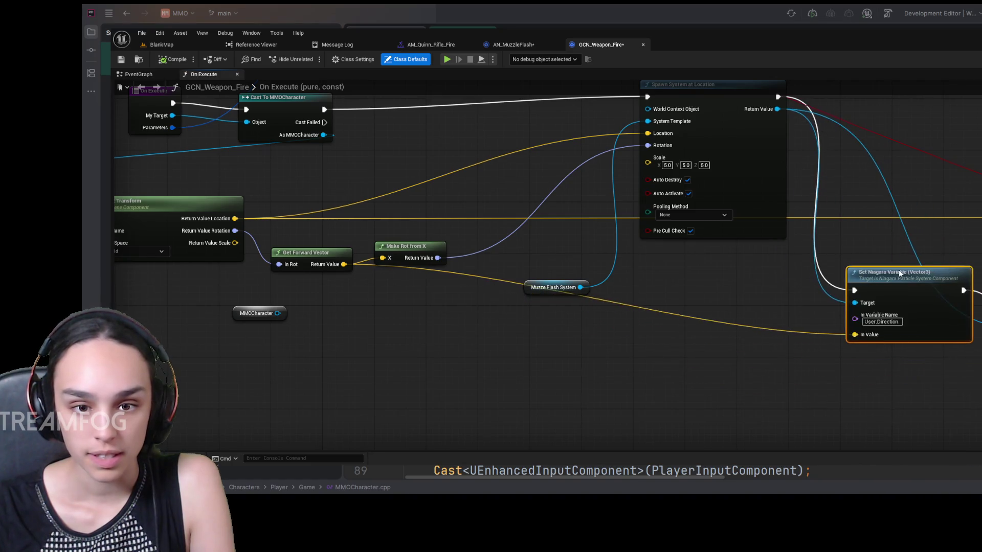
{"action": "left_click_drag", "start_coordinate": [314, 256], "coordinate": [309, 277]}
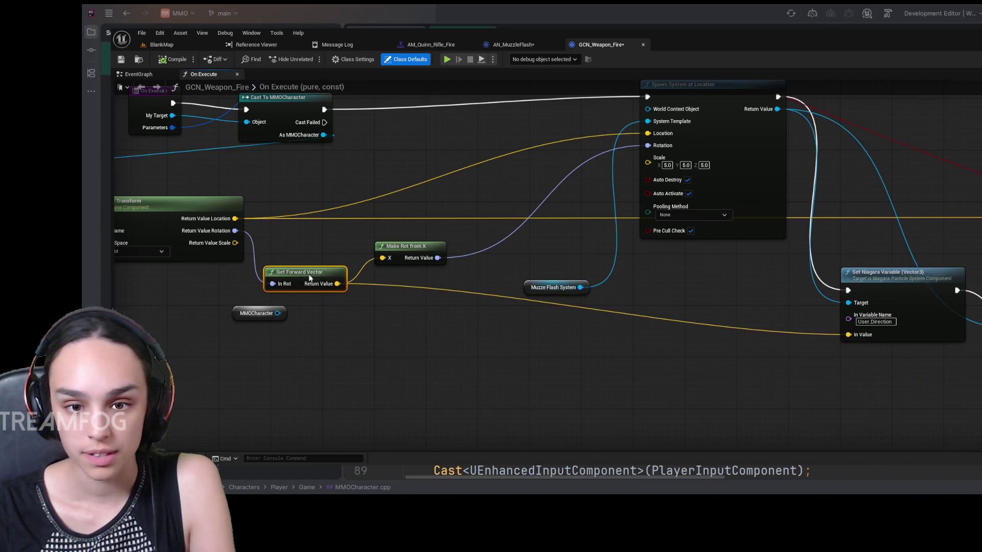
{"action": "left_click", "coordinate": [532, 45]}
Route Get Forward Vector's output via a reroute node into User.Direction's Vector3 In Value.
{"action": "mouse_move", "coordinate": [399, 324]}
{"action": "left_mouse_down"}
{"action": "mouse_move", "coordinate": [398, 343]}
{"action": "mouse_move", "coordinate": [499, 390]}
{"action": "mouse_move", "coordinate": [619, 390]}
{"action": "mouse_move", "coordinate": [525, 393]}
{"action": "mouse_move", "coordinate": [612, 340]}
{"action": "left_mouse_up"}
{"action": "left_click", "coordinate": [806, 323]}
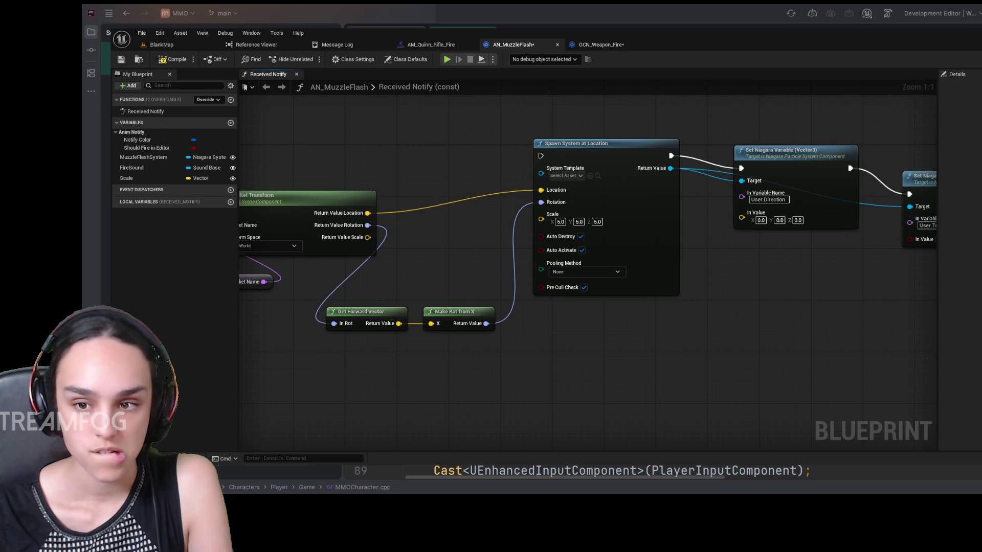
{"action": "left_click_drag", "start_coordinate": [431, 323], "coordinate": [609, 351]}
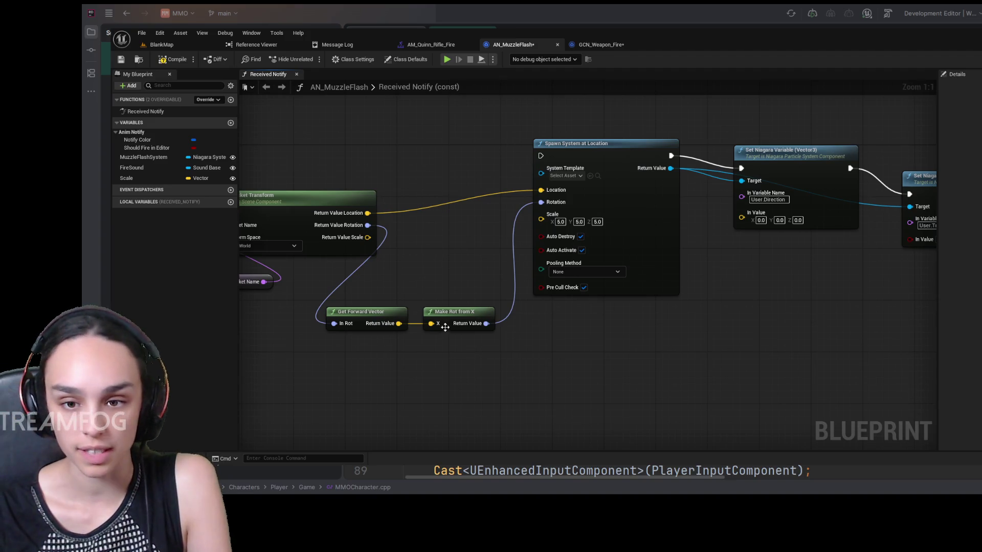
{"action": "mouse_move", "coordinate": [399, 323]}
{"action": "left_mouse_down"}
{"action": "mouse_move", "coordinate": [482, 372]}
{"action": "mouse_move", "coordinate": [642, 367]}
{"action": "mouse_move", "coordinate": [726, 263]}
{"action": "mouse_move", "coordinate": [743, 213]}
{"action": "left_mouse_up"}
{"action": "left_click", "coordinate": [656, 333]}
{"action": "mouse_move", "coordinate": [638, 363]}
{"action": "left_mouse_down"}
{"action": "mouse_move", "coordinate": [630, 388]}
{"action": "mouse_move", "coordinate": [616, 380]}
{"action": "mouse_move", "coordinate": [677, 362]}
{"action": "mouse_move", "coordinate": [709, 342]}
{"action": "mouse_move", "coordinate": [702, 316]}
{"action": "mouse_move", "coordinate": [704, 329]}
{"action": "left_mouse_up"}
{"action": "left_click", "coordinate": [695, 383]}
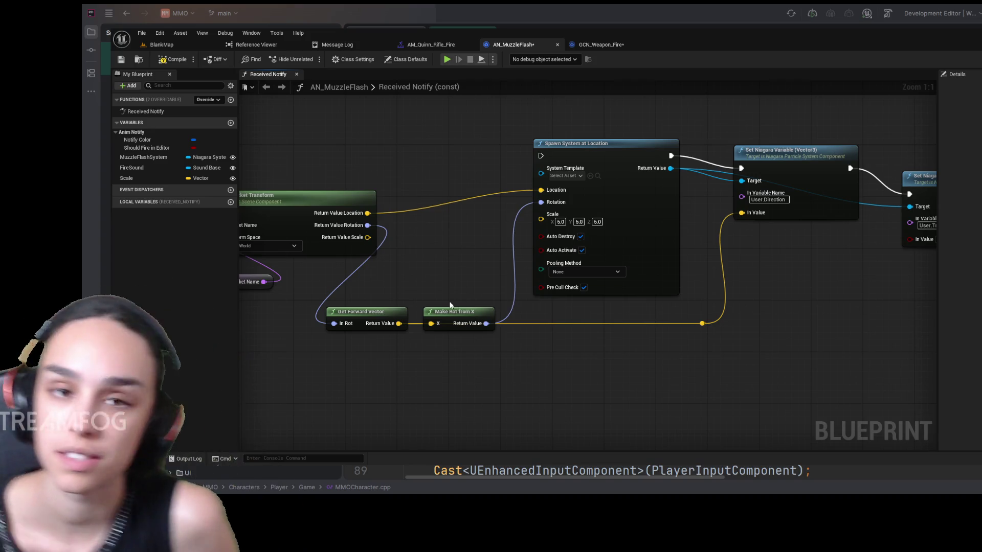
{"action": "left_click_drag", "start_coordinate": [818, 307], "coordinate": [737, 312]}
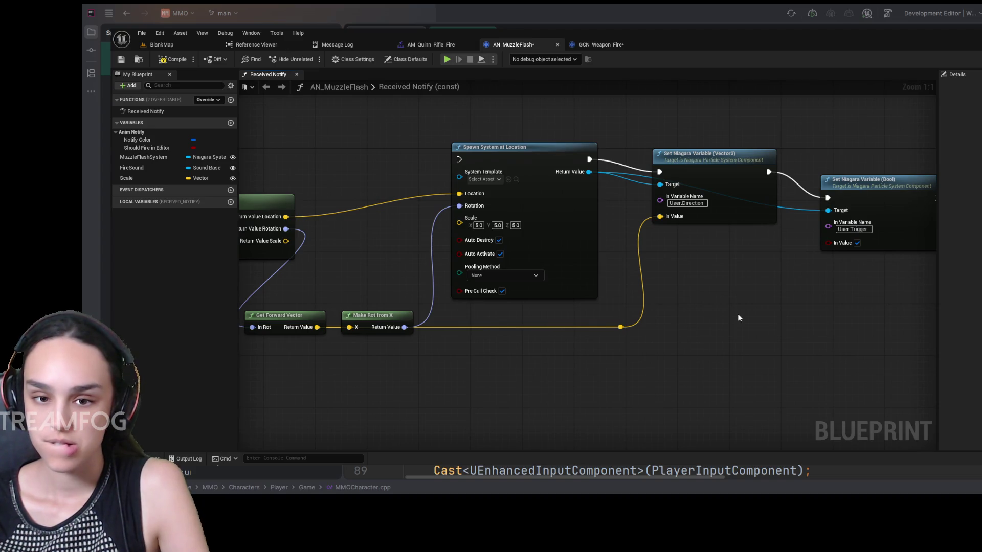
{"action": "mouse_move", "coordinate": [380, 314]}
{"action": "left_mouse_down"}
{"action": "mouse_move", "coordinate": [395, 238]}
{"action": "mouse_move", "coordinate": [379, 252]}
{"action": "left_mouse_up"}
{"action": "mouse_move", "coordinate": [756, 340]}
{"action": "left_mouse_down"}
{"action": "mouse_move", "coordinate": [747, 368]}
{"action": "mouse_move", "coordinate": [486, 353]}
{"action": "left_mouse_up"}
Copy Play Sound at Location from GCN_Weapon_Fire and paste it into AN_MuzzleFlash.
{"action": "left_click", "coordinate": [633, 44]}
{"action": "left_click", "coordinate": [872, 278]}
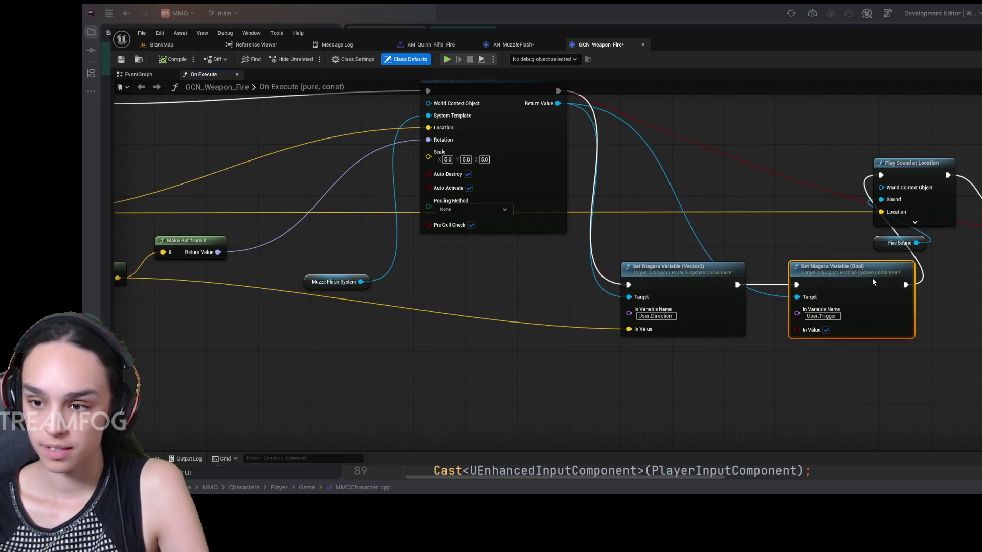
{"action": "left_click_drag", "start_coordinate": [872, 280], "coordinate": [893, 280]}
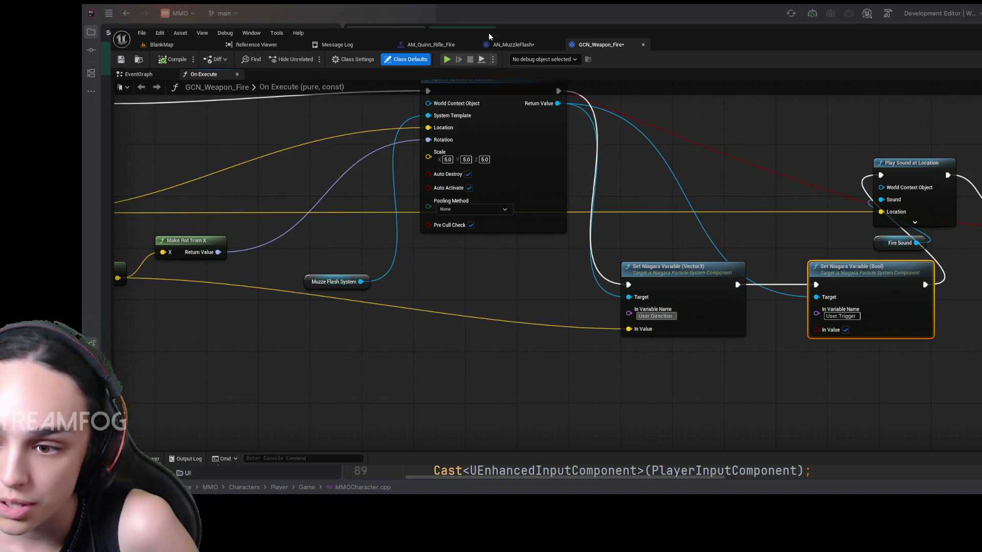
{"action": "left_click", "coordinate": [514, 44]}
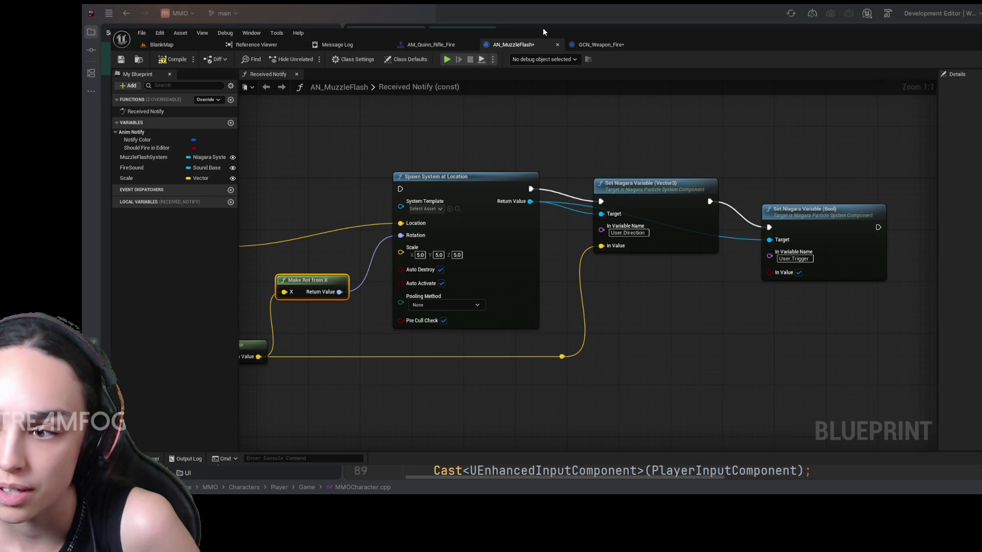
{"action": "left_click", "coordinate": [584, 45]}
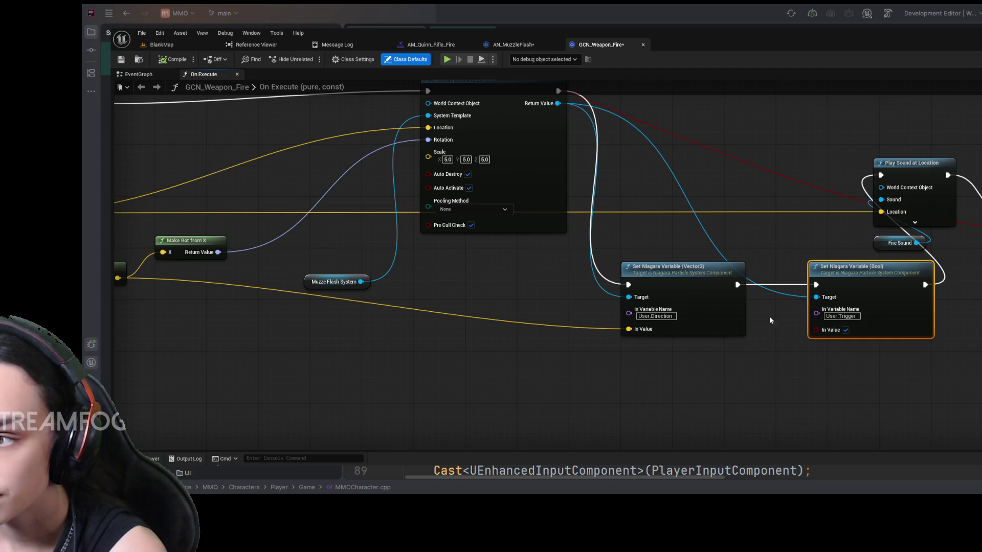
{"action": "left_click_drag", "start_coordinate": [769, 316], "coordinate": [633, 367]}
{"action": "left_click_drag", "start_coordinate": [787, 221], "coordinate": [819, 180]}
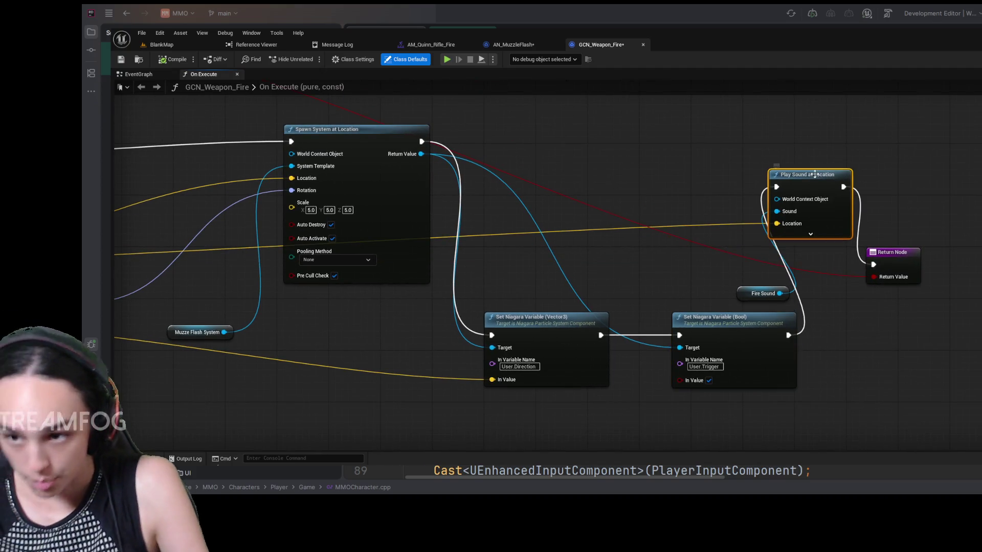
{"action": "left_click", "coordinate": [516, 46]}
{"action": "mouse_move", "coordinate": [786, 352]}
{"action": "left_mouse_down"}
{"action": "mouse_move", "coordinate": [752, 248]}
{"action": "mouse_move", "coordinate": [791, 230]}
{"action": "left_mouse_up"}
{"action": "key", "text": "ctrl+v"}
Feed a FireSound variable getter into Play Sound at Location's Sound input.
{"action": "left_click", "coordinate": [589, 48]}
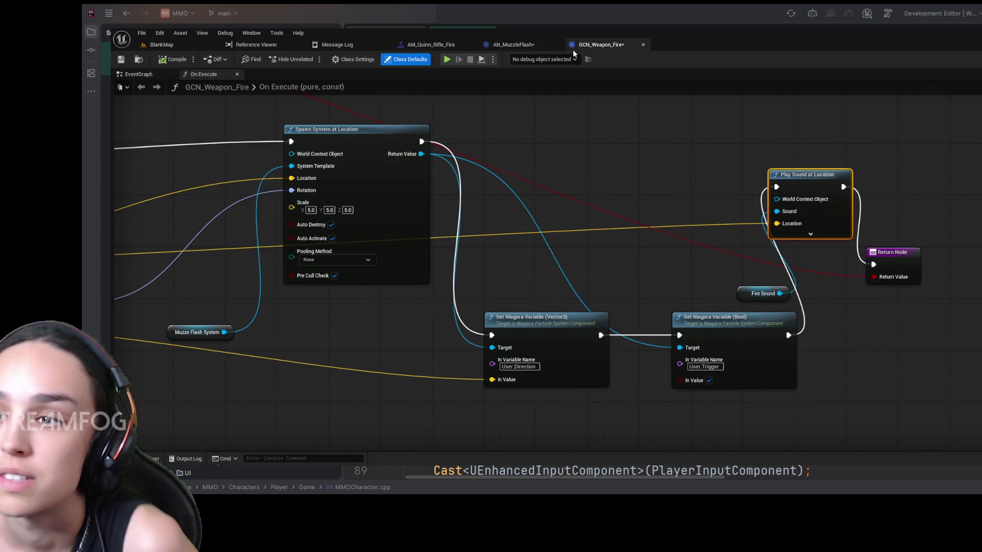
{"action": "left_click", "coordinate": [537, 45]}
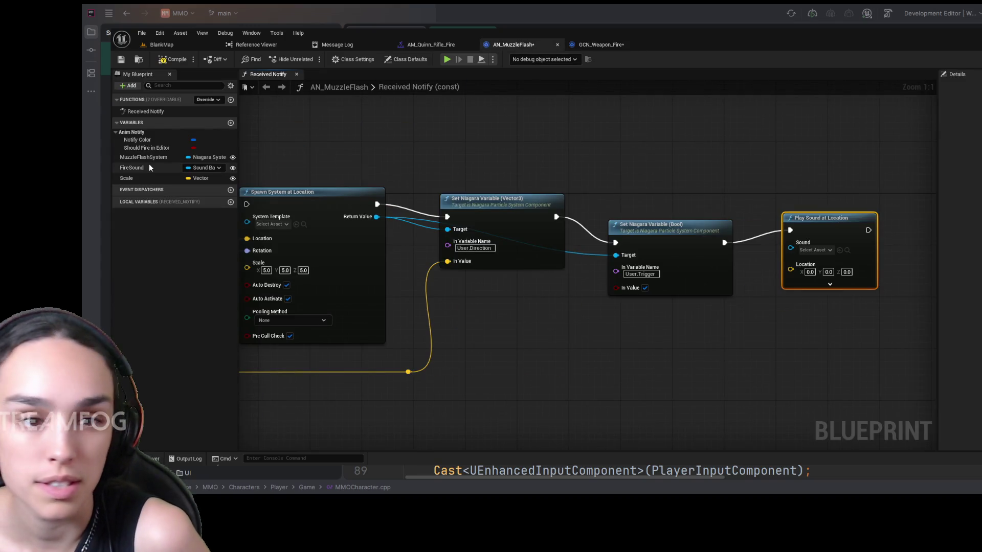
{"action": "left_click", "coordinate": [132, 168]}
{"action": "mouse_move", "coordinate": [726, 300]}
{"action": "left_mouse_down"}
{"action": "mouse_move", "coordinate": [753, 317]}
{"action": "mouse_move", "coordinate": [791, 243]}
{"action": "left_mouse_up"}
{"action": "left_click_drag", "start_coordinate": [767, 298], "coordinate": [793, 292]}
Route the socket location through a reroute point into the sound's Location input.
{"action": "left_click", "coordinate": [597, 45]}
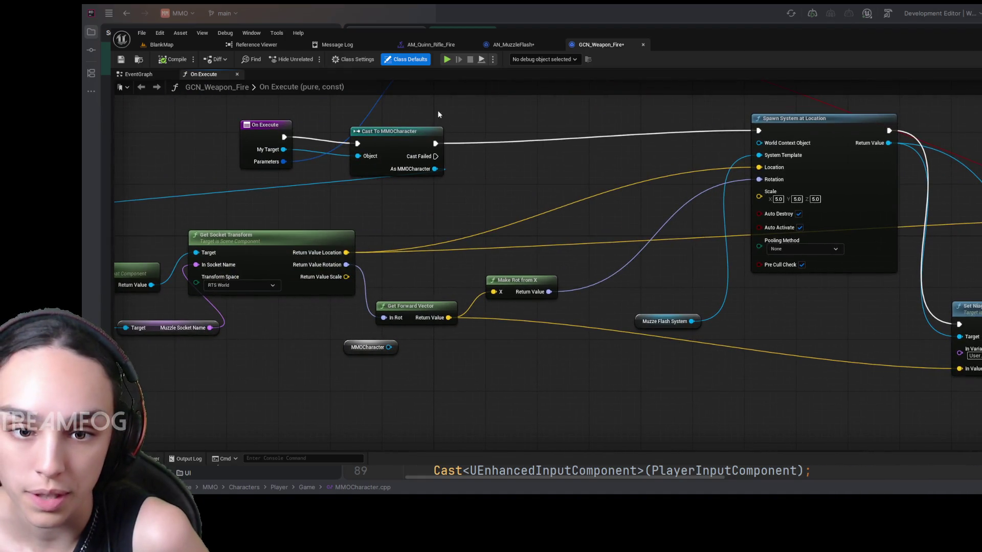
{"action": "left_click", "coordinate": [505, 41]}
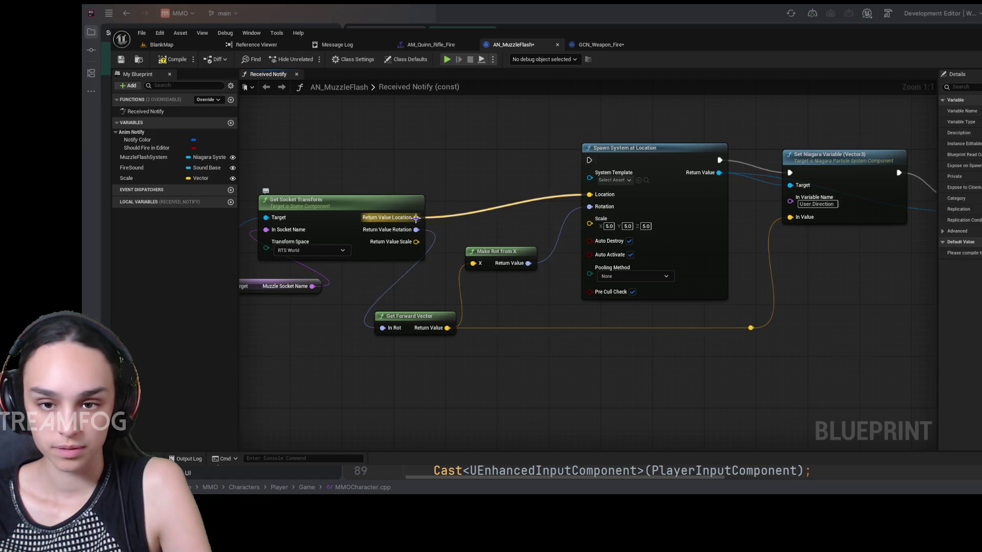
{"action": "mouse_move", "coordinate": [417, 219]}
{"action": "left_mouse_down"}
{"action": "mouse_move", "coordinate": [428, 407]}
{"action": "mouse_move", "coordinate": [921, 409]}
{"action": "mouse_move", "coordinate": [665, 356]}
{"action": "mouse_move", "coordinate": [678, 413]}
{"action": "left_mouse_up"}
{"action": "left_click_drag", "start_coordinate": [678, 412], "coordinate": [693, 216]}
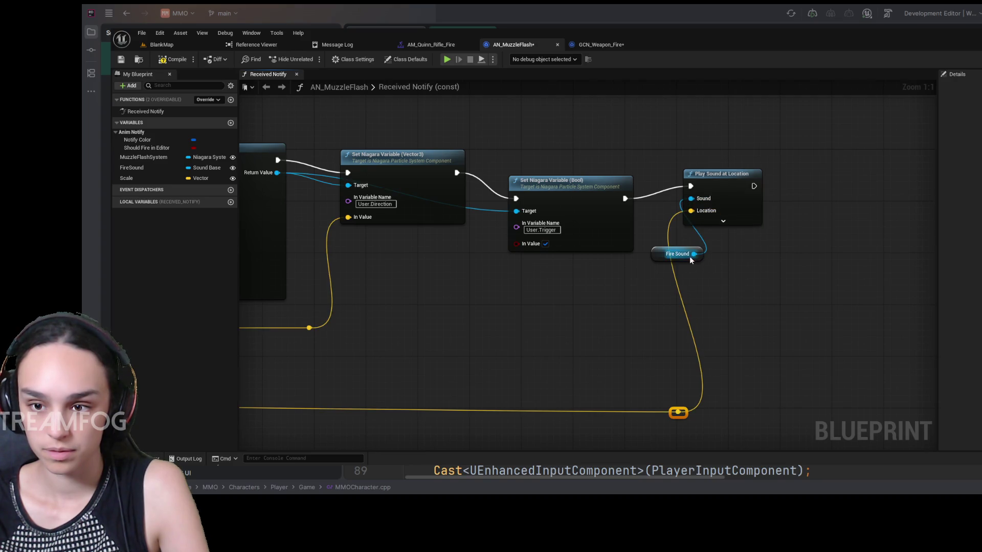
Reposition Play Sound at Location and its Fire Sound getter.
{"action": "left_click_drag", "start_coordinate": [682, 253], "coordinate": [714, 247]}
{"action": "left_click_drag", "start_coordinate": [718, 182], "coordinate": [718, 195]}
{"action": "mouse_move", "coordinate": [707, 242]}
{"action": "left_mouse_down"}
{"action": "mouse_move", "coordinate": [708, 264]}
{"action": "mouse_move", "coordinate": [607, 335]}
{"action": "mouse_move", "coordinate": [544, 355]}
{"action": "mouse_move", "coordinate": [763, 377]}
{"action": "left_mouse_up"}
Rearrange Get Forward Vector and Make Rot from X into a tidy layout.
{"action": "mouse_move", "coordinate": [525, 351]}
{"action": "left_mouse_down"}
{"action": "mouse_move", "coordinate": [500, 346]}
{"action": "mouse_move", "coordinate": [602, 362]}
{"action": "left_mouse_up"}
{"action": "mouse_move", "coordinate": [535, 326]}
{"action": "left_mouse_down"}
{"action": "mouse_move", "coordinate": [553, 314]}
{"action": "mouse_move", "coordinate": [627, 322]}
{"action": "mouse_move", "coordinate": [615, 326]}
{"action": "mouse_move", "coordinate": [621, 307]}
{"action": "left_mouse_up"}
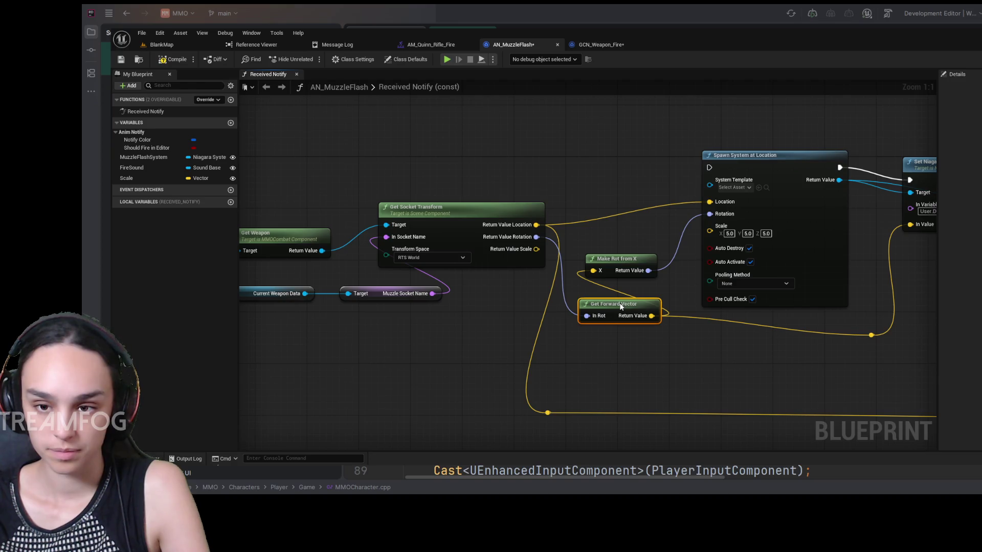
{"action": "left_click_drag", "start_coordinate": [618, 260], "coordinate": [624, 246]}
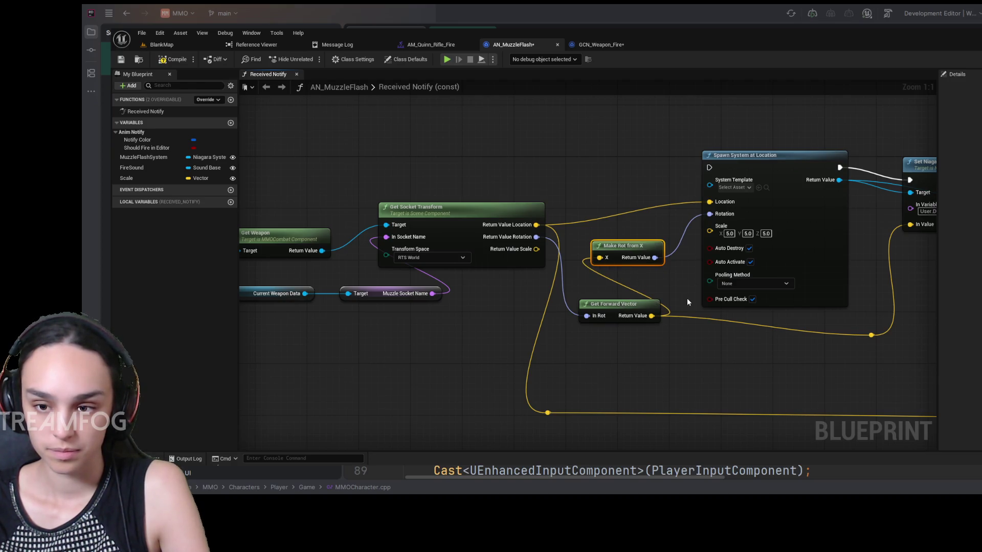
{"action": "mouse_move", "coordinate": [618, 305]}
{"action": "left_mouse_down"}
{"action": "mouse_move", "coordinate": [617, 327]}
{"action": "mouse_move", "coordinate": [618, 318]}
{"action": "left_mouse_up"}
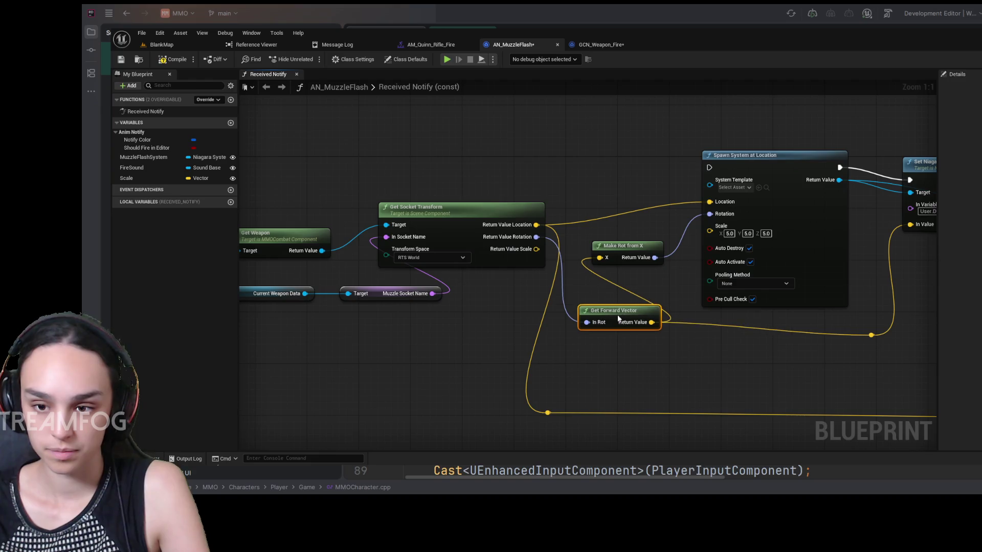
{"action": "left_click", "coordinate": [621, 370]}
Shift the socket-location reroute point, then compare the layout against GCN_Weapon_Fire.
{"action": "mouse_move", "coordinate": [484, 380]}
{"action": "left_mouse_down"}
{"action": "mouse_move", "coordinate": [582, 390]}
{"action": "mouse_move", "coordinate": [537, 373]}
{"action": "left_mouse_up"}
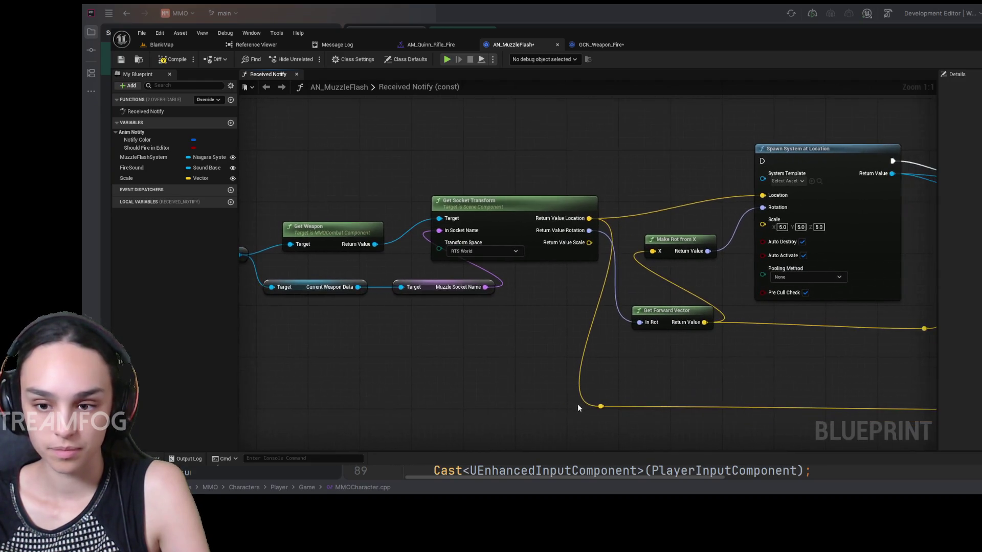
{"action": "mouse_move", "coordinate": [596, 412]}
{"action": "left_mouse_down"}
{"action": "mouse_move", "coordinate": [621, 407]}
{"action": "mouse_move", "coordinate": [687, 426]}
{"action": "mouse_move", "coordinate": [615, 410]}
{"action": "mouse_move", "coordinate": [606, 431]}
{"action": "left_mouse_up"}
{"action": "mouse_move", "coordinate": [494, 353]}
{"action": "left_mouse_down"}
{"action": "mouse_move", "coordinate": [401, 362]}
{"action": "mouse_move", "coordinate": [775, 349]}
{"action": "mouse_move", "coordinate": [600, 391]}
{"action": "mouse_move", "coordinate": [741, 386]}
{"action": "left_mouse_up"}
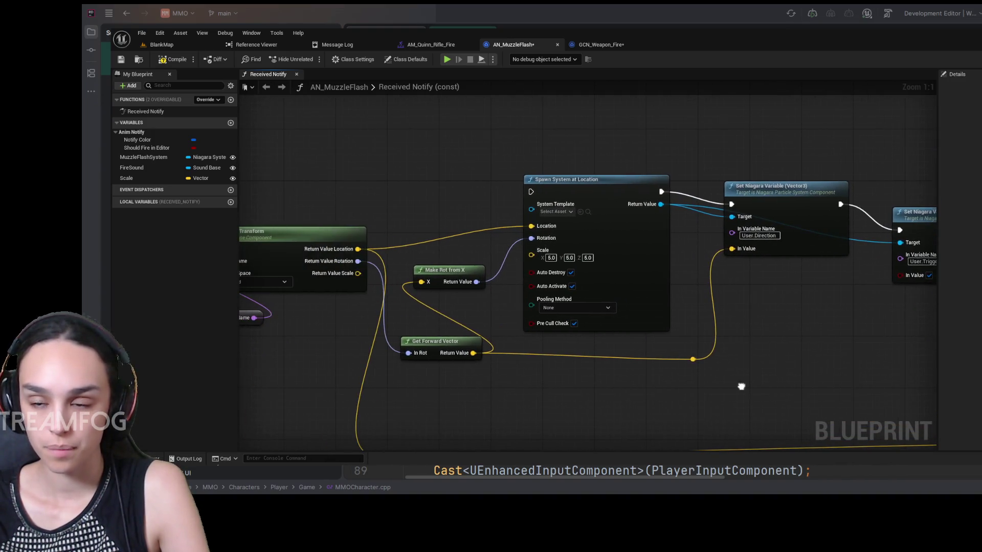
{"action": "left_click", "coordinate": [612, 42]}
{"action": "mouse_move", "coordinate": [713, 290]}
{"action": "left_mouse_down"}
{"action": "mouse_move", "coordinate": [816, 270]}
{"action": "mouse_move", "coordinate": [666, 237]}
{"action": "mouse_move", "coordinate": [818, 268]}
{"action": "mouse_move", "coordinate": [620, 295]}
{"action": "mouse_move", "coordinate": [682, 285]}
{"action": "left_mouse_up"}
{"action": "scroll", "coordinate": [673, 324], "scroll_direction": "up", "scroll_amount": 3}
{"action": "scroll", "coordinate": [673, 324], "scroll_direction": "down", "scroll_amount": 3}
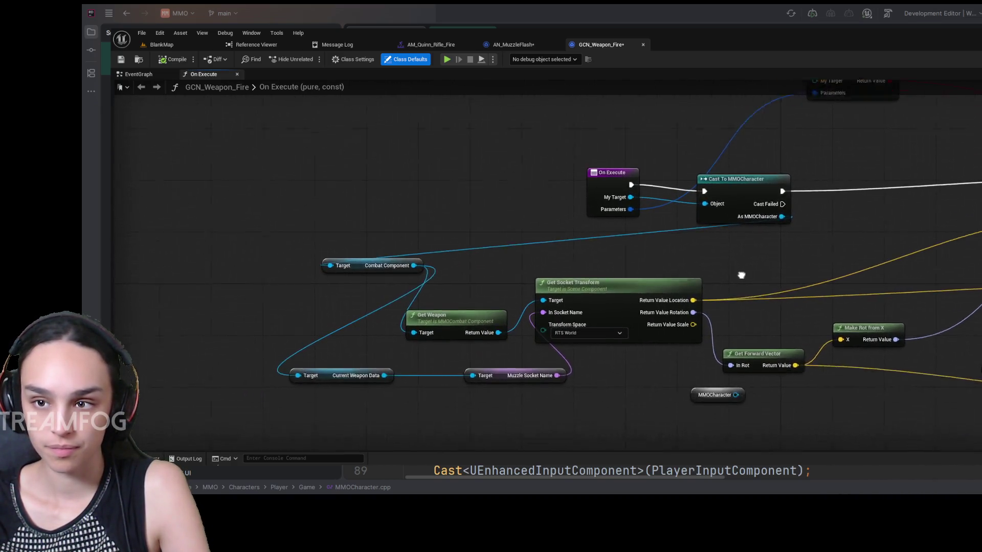
{"action": "left_click", "coordinate": [517, 45]}
{"action": "left_click_drag", "start_coordinate": [443, 237], "coordinate": [708, 318]}
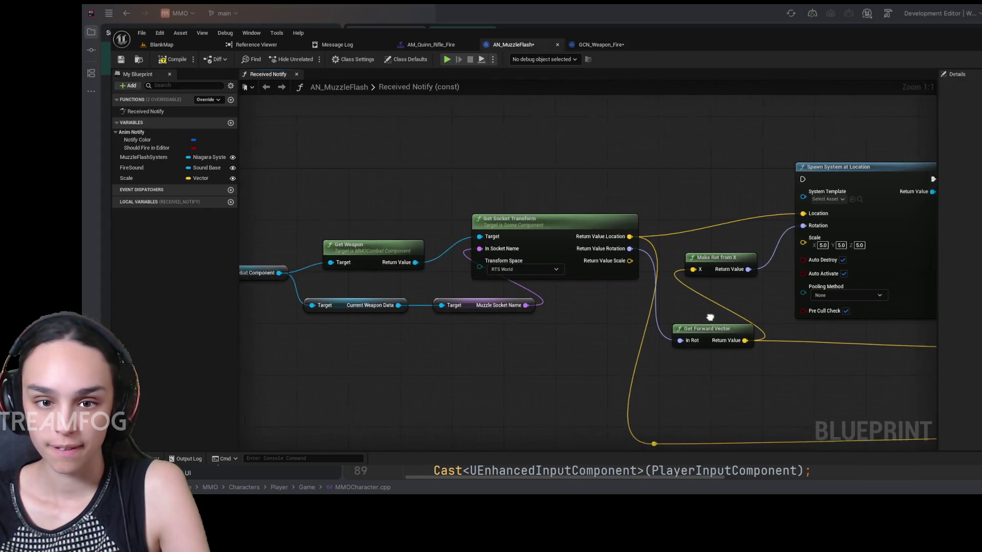
Move the Return Node to the end of the execution chain.
{"action": "left_click_drag", "start_coordinate": [345, 377], "coordinate": [503, 342]}
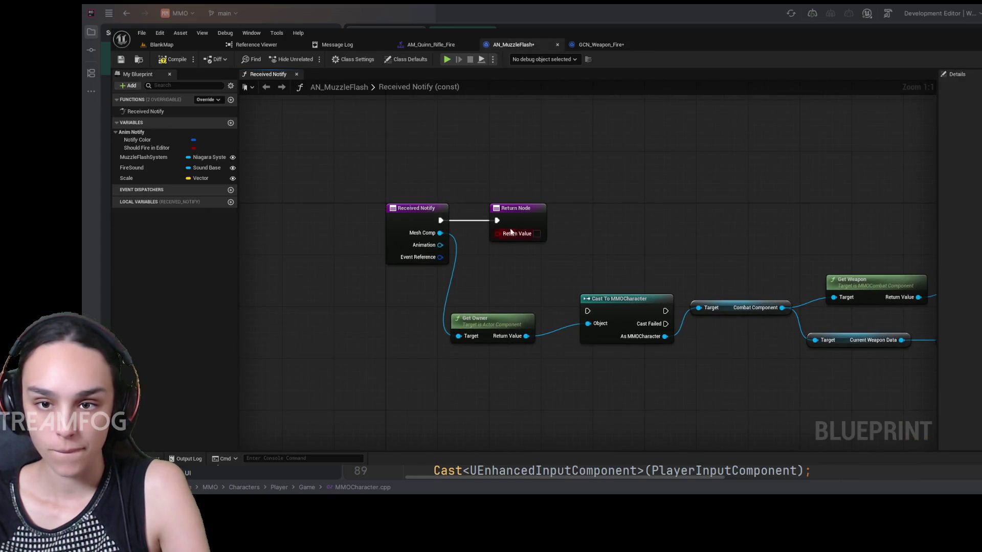
{"action": "left_click", "coordinate": [495, 221]}
{"action": "scroll", "coordinate": [598, 235], "scroll_direction": "down", "scroll_amount": 5}
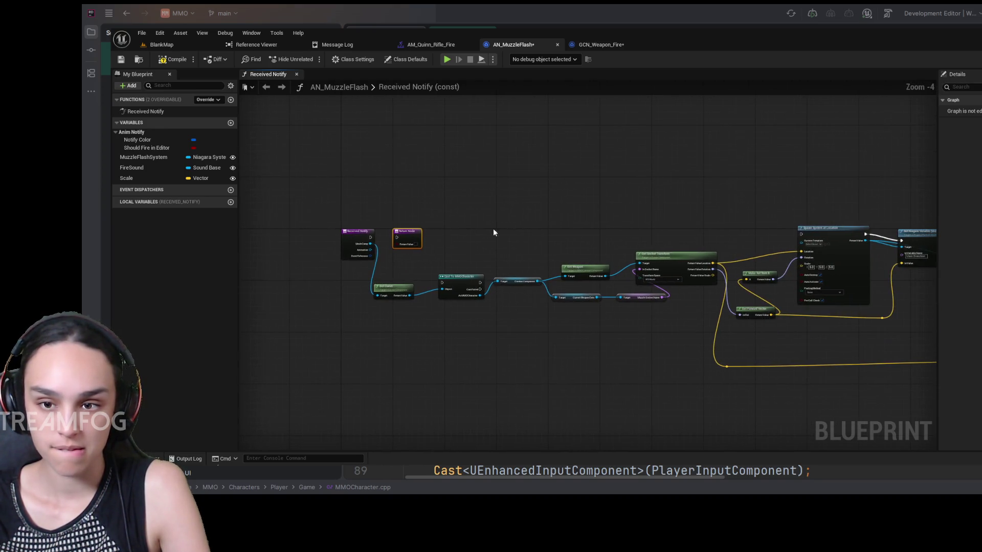
{"action": "mouse_move", "coordinate": [396, 234]}
{"action": "left_mouse_down"}
{"action": "mouse_move", "coordinate": [916, 235]}
{"action": "mouse_move", "coordinate": [762, 263]}
{"action": "mouse_move", "coordinate": [440, 250]}
{"action": "mouse_move", "coordinate": [506, 228]}
{"action": "left_mouse_up"}
{"action": "scroll", "coordinate": [440, 247], "scroll_direction": "up", "scroll_amount": 4}
Wire Received Notify into Cast To MMOCharacter, and the successful cast into Spawn System at Location.
{"action": "left_click_drag", "start_coordinate": [694, 333], "coordinate": [588, 318]}
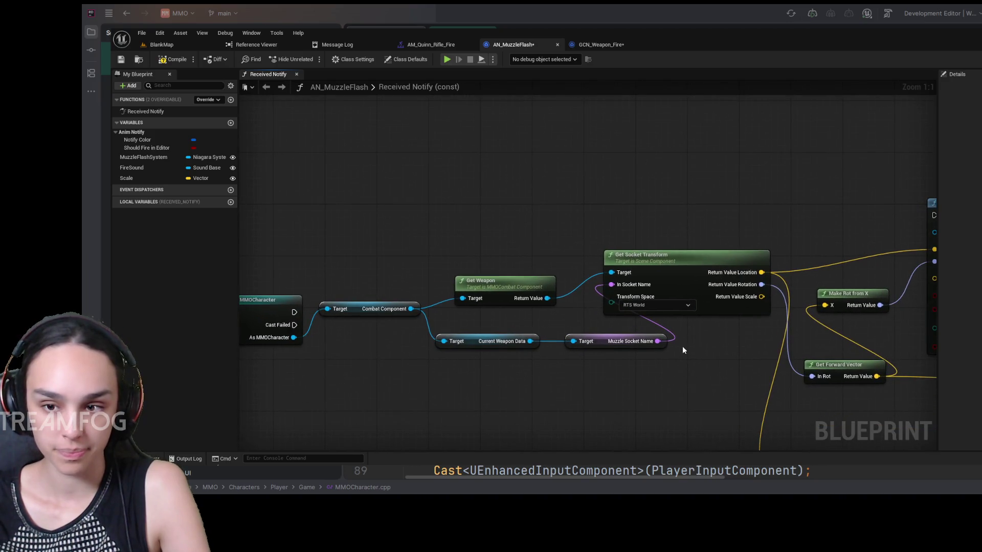
{"action": "left_click_drag", "start_coordinate": [682, 346], "coordinate": [723, 339]}
{"action": "scroll", "coordinate": [606, 358], "scroll_direction": "down", "scroll_amount": 2}
{"action": "mouse_move", "coordinate": [380, 315]}
{"action": "left_mouse_down"}
{"action": "mouse_move", "coordinate": [652, 248]}
{"action": "mouse_move", "coordinate": [860, 242]}
{"action": "left_mouse_up"}
{"action": "left_click_drag", "start_coordinate": [365, 309], "coordinate": [369, 241]}
{"action": "left_click_drag", "start_coordinate": [366, 306], "coordinate": [579, 338]}
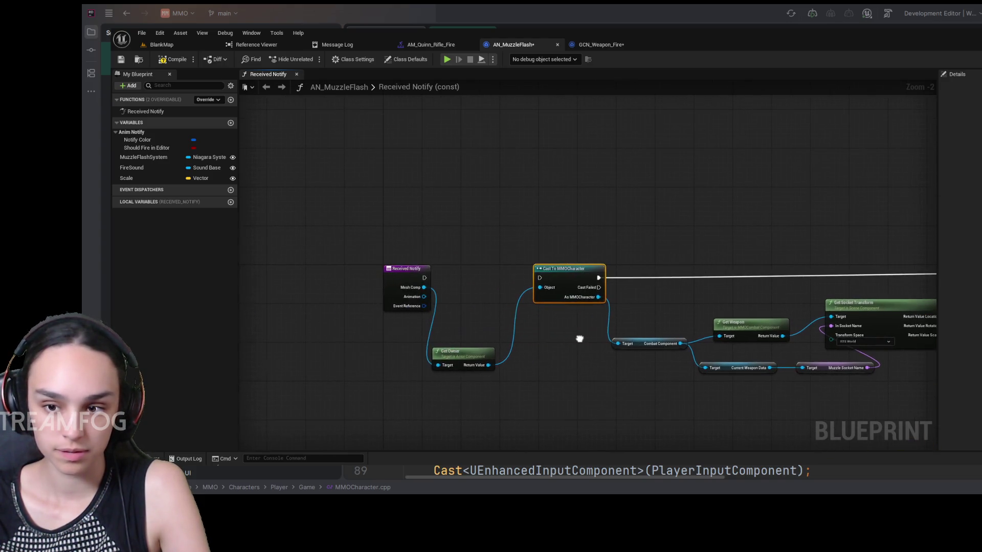
{"action": "left_click_drag", "start_coordinate": [424, 278], "coordinate": [539, 278]}
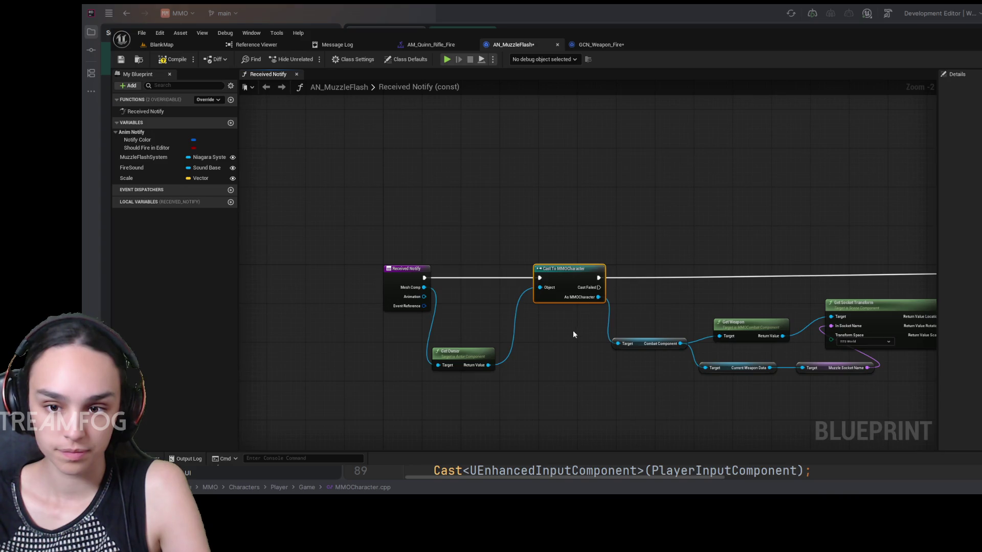
{"action": "left_click_drag", "start_coordinate": [452, 353], "coordinate": [472, 306]}
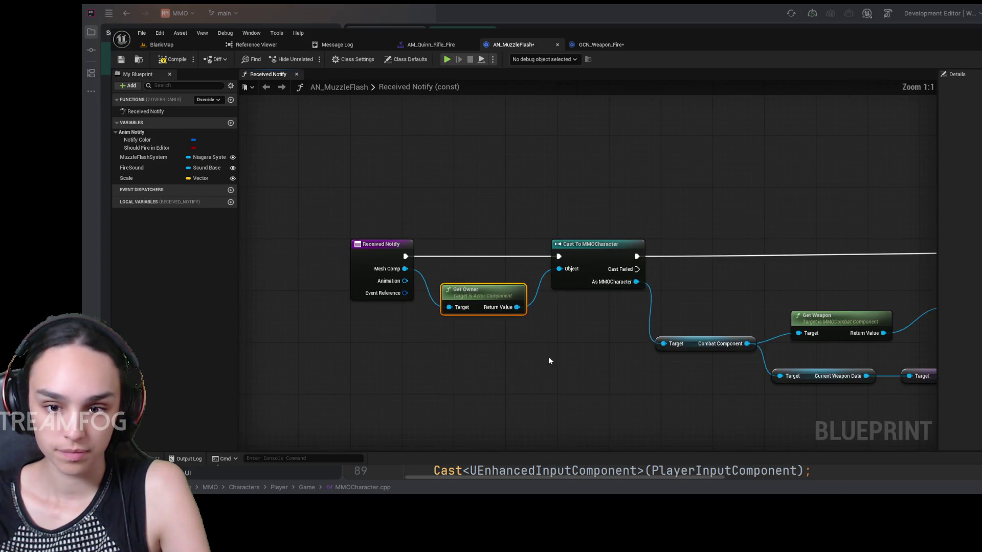
Compile and save the AN_MuzzleFlash Blueprint.
{"action": "scroll", "coordinate": [597, 373], "scroll_direction": "up", "scroll_amount": 2}
{"action": "left_click_drag", "start_coordinate": [596, 373], "coordinate": [385, 349]}
{"action": "scroll", "coordinate": [384, 349], "scroll_direction": "down", "scroll_amount": 2}
{"action": "mouse_move", "coordinate": [797, 347]}
{"action": "left_mouse_down"}
{"action": "mouse_move", "coordinate": [686, 333]}
{"action": "mouse_move", "coordinate": [584, 235]}
{"action": "mouse_move", "coordinate": [599, 331]}
{"action": "left_mouse_up"}
{"action": "left_click", "coordinate": [172, 60]}
{"action": "left_click", "coordinate": [121, 59]}
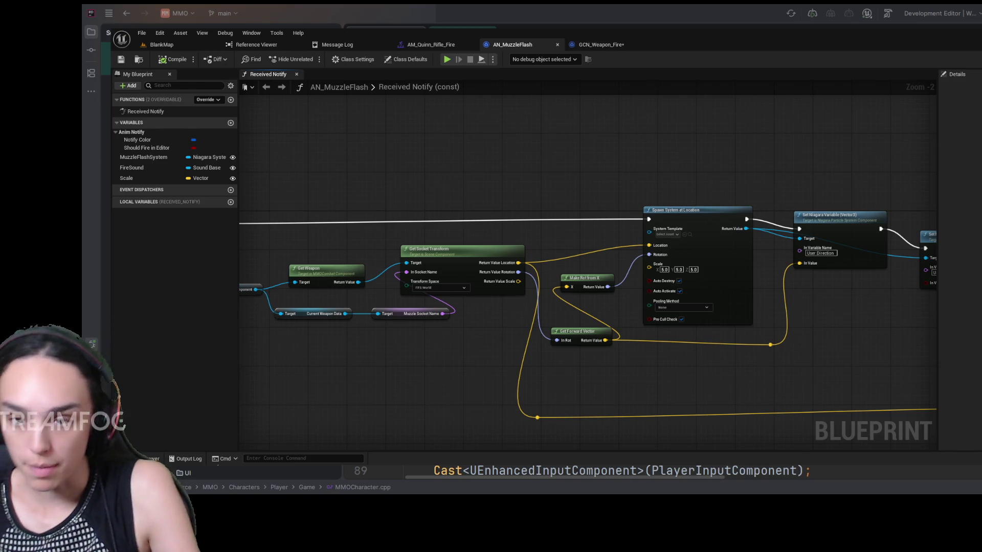
Review the Get Weapon, Get Socket Transform and Spawn System at Location nodes in the finished graph.
{"action": "left_click_drag", "start_coordinate": [908, 333], "coordinate": [637, 306]}
{"action": "scroll", "coordinate": [637, 306], "scroll_direction": "up", "scroll_amount": 2}
{"action": "mouse_move", "coordinate": [572, 308]}
{"action": "left_mouse_down"}
{"action": "mouse_move", "coordinate": [749, 362]}
{"action": "mouse_move", "coordinate": [563, 360]}
{"action": "mouse_move", "coordinate": [666, 351]}
{"action": "mouse_move", "coordinate": [563, 329]}
{"action": "mouse_move", "coordinate": [494, 340]}
{"action": "mouse_move", "coordinate": [690, 348]}
{"action": "left_mouse_up"}
{"action": "left_click_drag", "start_coordinate": [276, 365], "coordinate": [605, 386]}
{"action": "left_click", "coordinate": [581, 244]}
{"action": "left_click_drag", "start_coordinate": [481, 383], "coordinate": [598, 374]}
{"action": "left_click", "coordinate": [532, 256]}
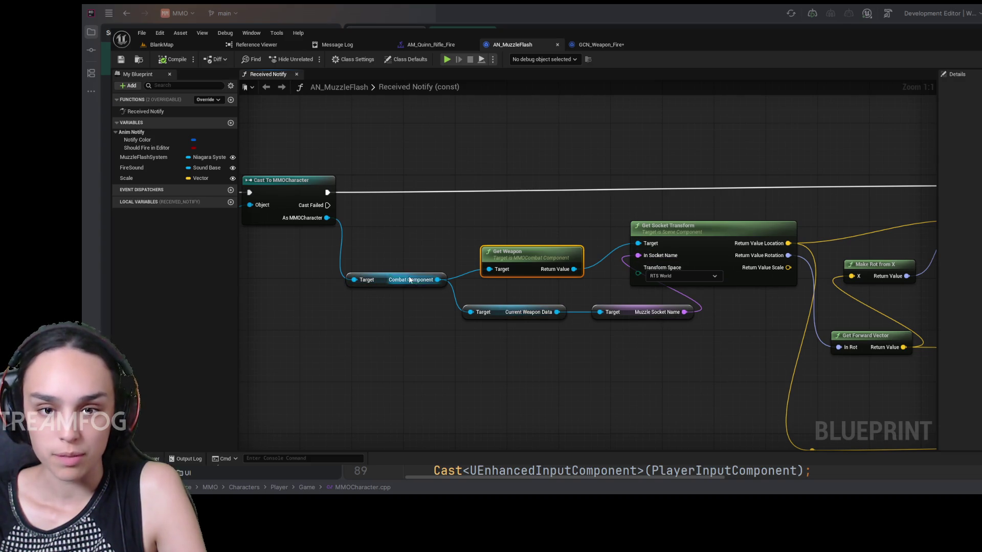
{"action": "left_click_drag", "start_coordinate": [759, 299], "coordinate": [565, 361]}
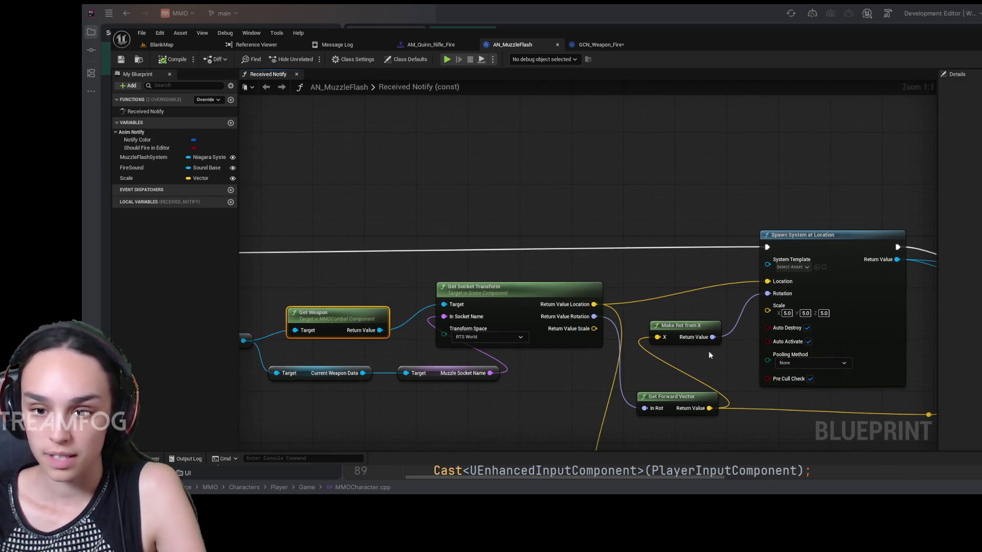
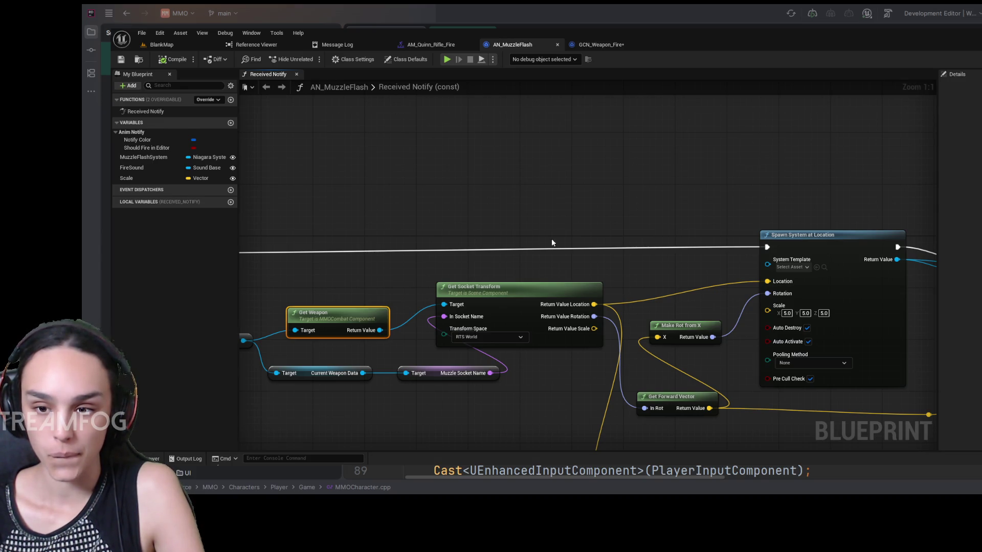
Add a Scale variable getter and wire it into Spawn System at Location's Scale pin.
{"action": "left_click_drag", "start_coordinate": [551, 239], "coordinate": [507, 166]}
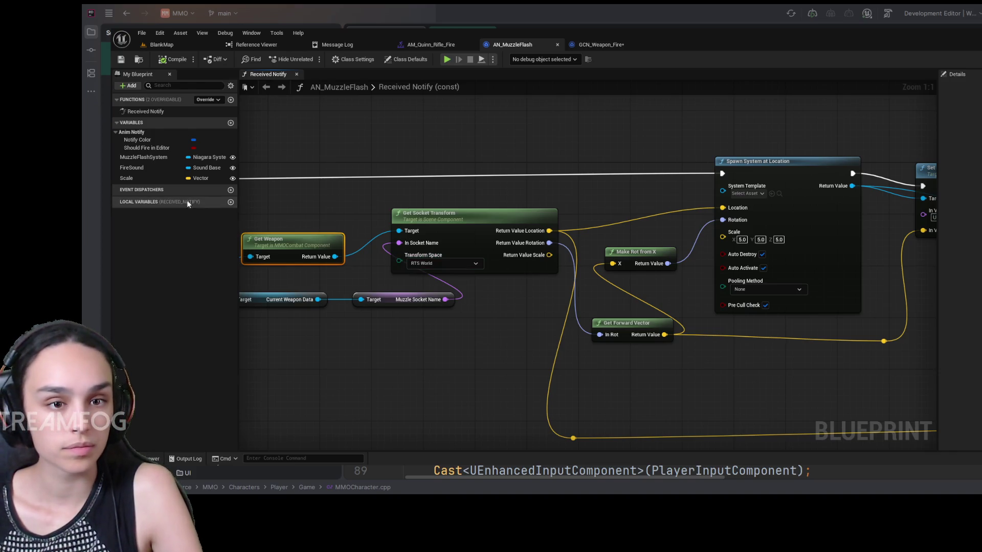
{"action": "left_click", "coordinate": [162, 179]}
{"action": "left_click", "coordinate": [507, 298]}
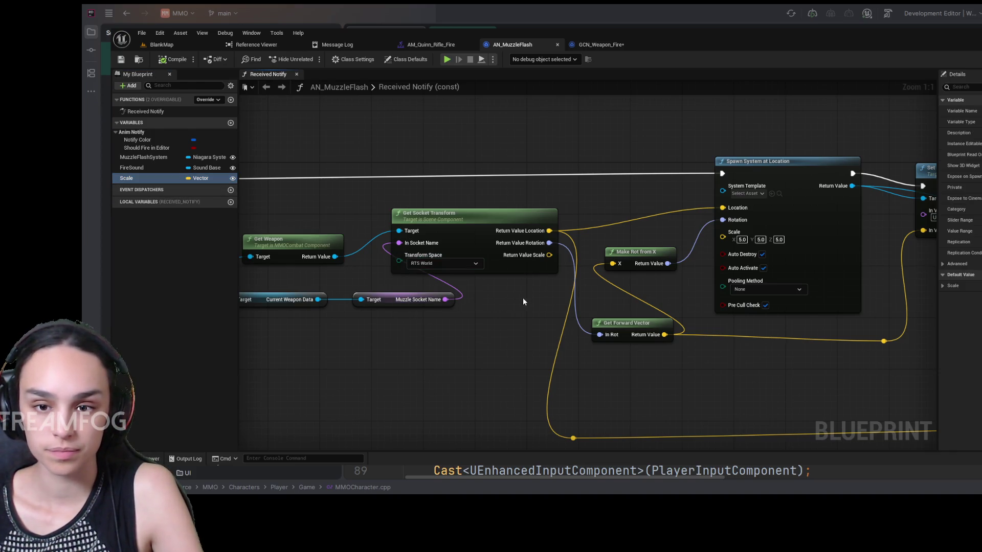
{"action": "key", "text": "ctrl+v"}
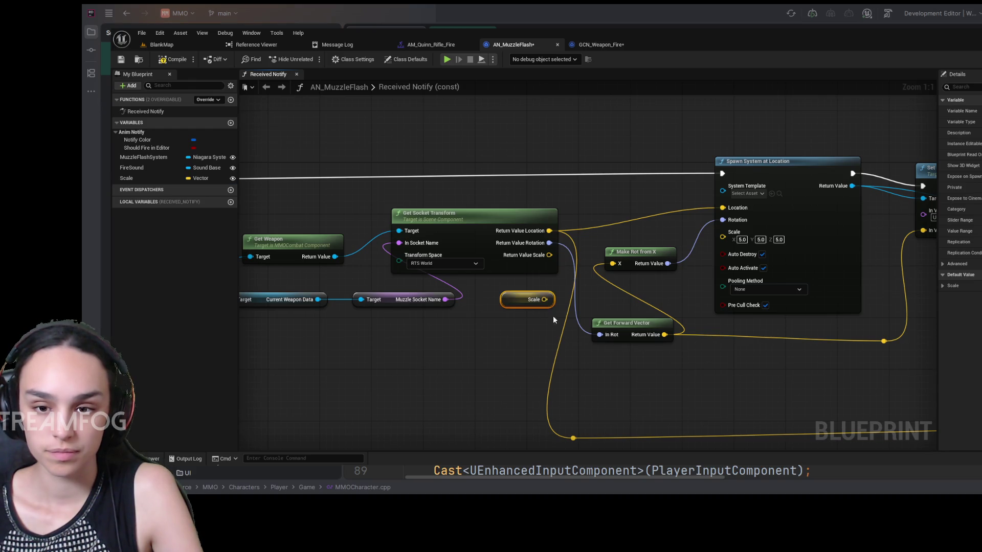
{"action": "mouse_move", "coordinate": [545, 300]}
{"action": "left_mouse_down"}
{"action": "mouse_move", "coordinate": [716, 273]}
{"action": "mouse_move", "coordinate": [723, 237]}
{"action": "left_mouse_up"}
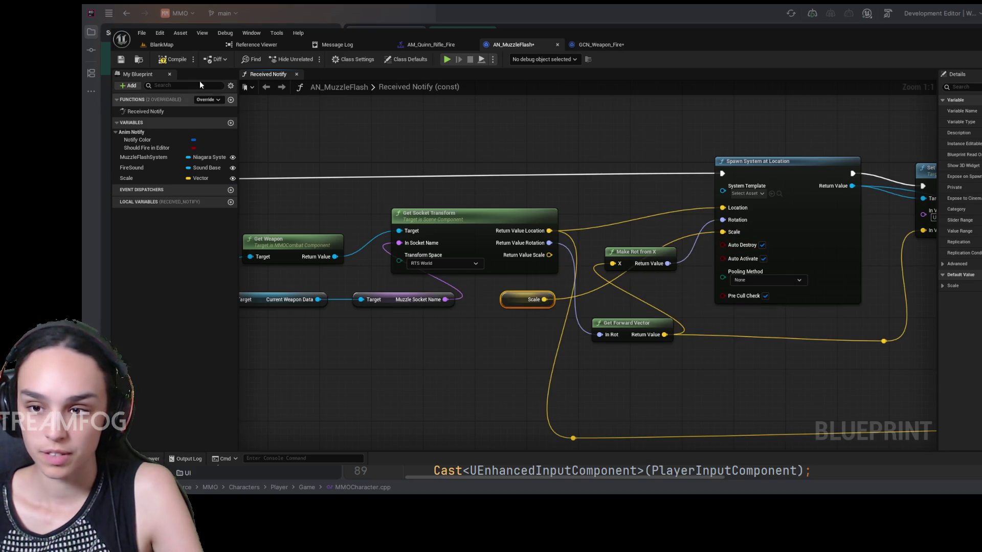
{"action": "left_click", "coordinate": [169, 59]}
{"action": "left_click", "coordinate": [121, 59]}
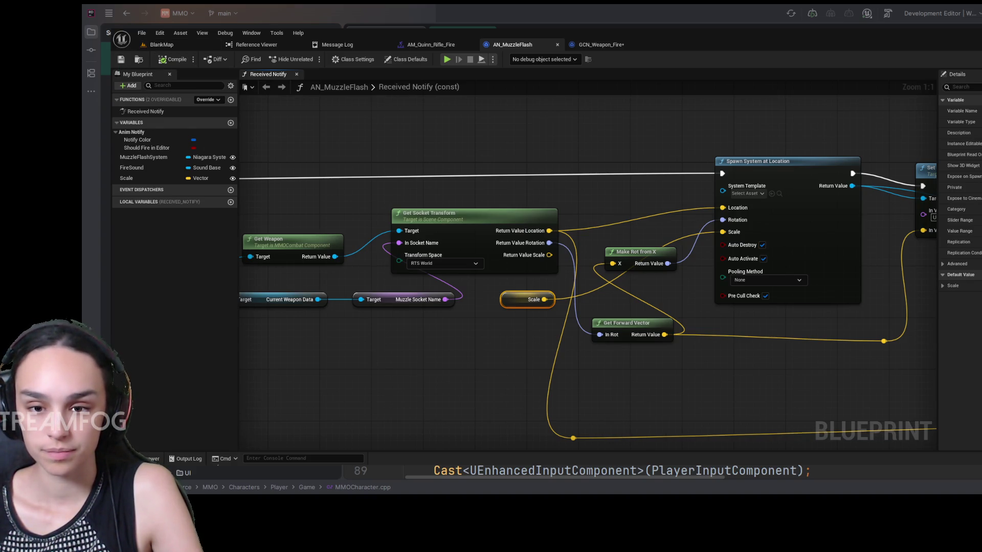
Compile and save AN_MuzzleFlash, then bring up the AM_Quinn_Rifle_Fire montage.
{"action": "left_click", "coordinate": [127, 178]}
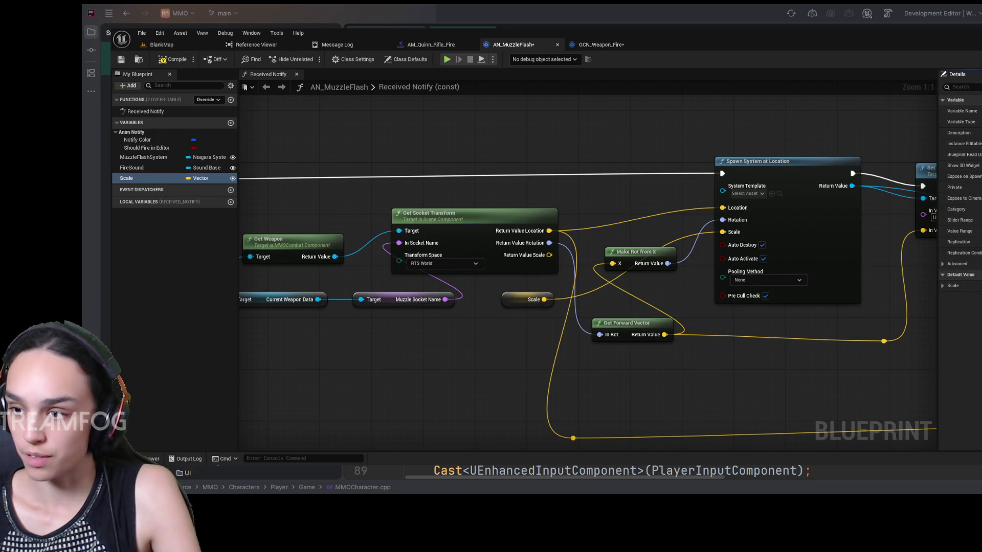
{"action": "left_click", "coordinate": [467, 221]}
{"action": "left_click", "coordinate": [173, 60]}
{"action": "left_click", "coordinate": [121, 59]}
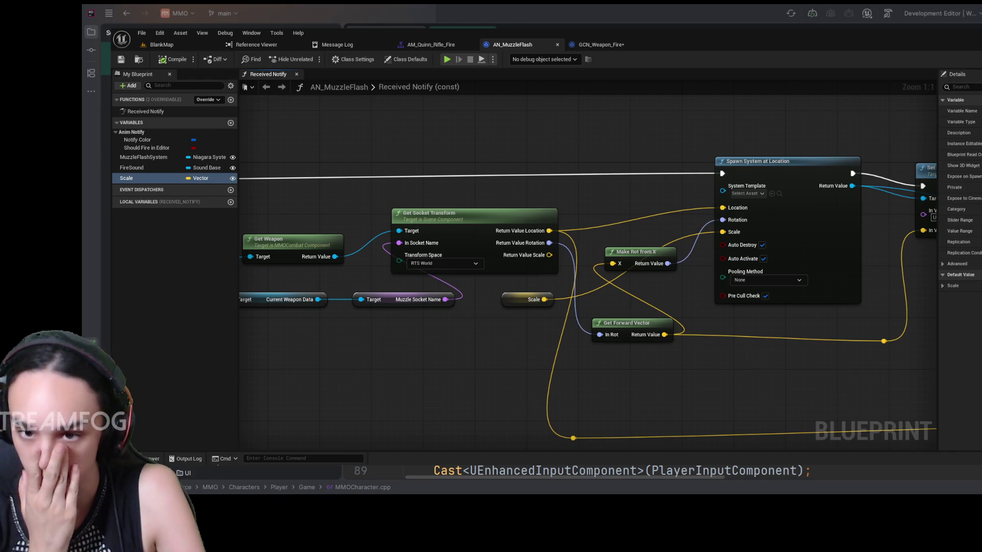
{"action": "left_click", "coordinate": [437, 44]}
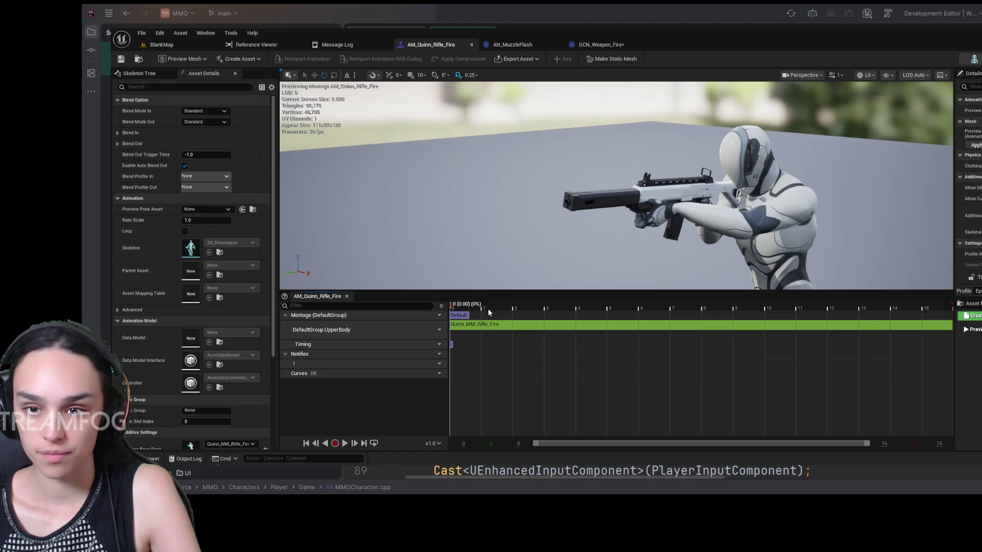
Place an AN_MuzzleFlash notify just after the montage start and expand its Default details.
{"action": "left_click", "coordinate": [473, 308]}
{"action": "mouse_move", "coordinate": [479, 309]}
{"action": "left_mouse_down"}
{"action": "mouse_move", "coordinate": [665, 310]}
{"action": "mouse_move", "coordinate": [379, 315]}
{"action": "mouse_move", "coordinate": [517, 310]}
{"action": "mouse_move", "coordinate": [456, 310]}
{"action": "mouse_move", "coordinate": [496, 319]}
{"action": "left_mouse_up"}
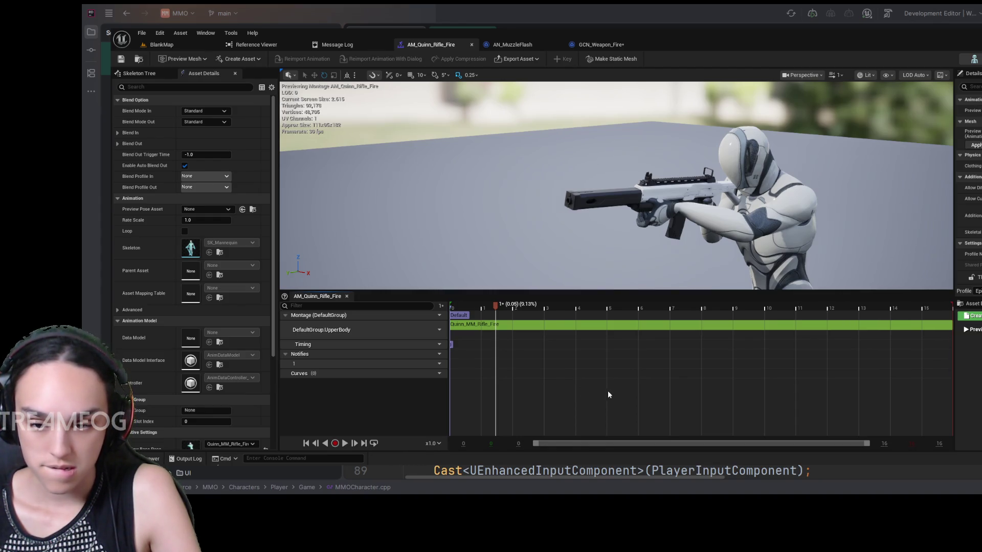
{"action": "key", "text": "ctrl+v"}
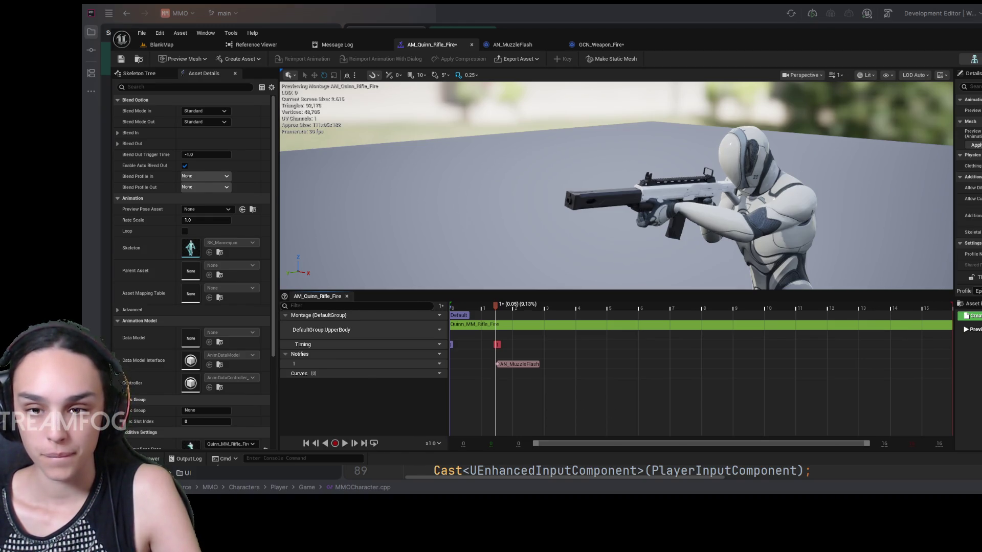
{"action": "left_click", "coordinate": [519, 364]}
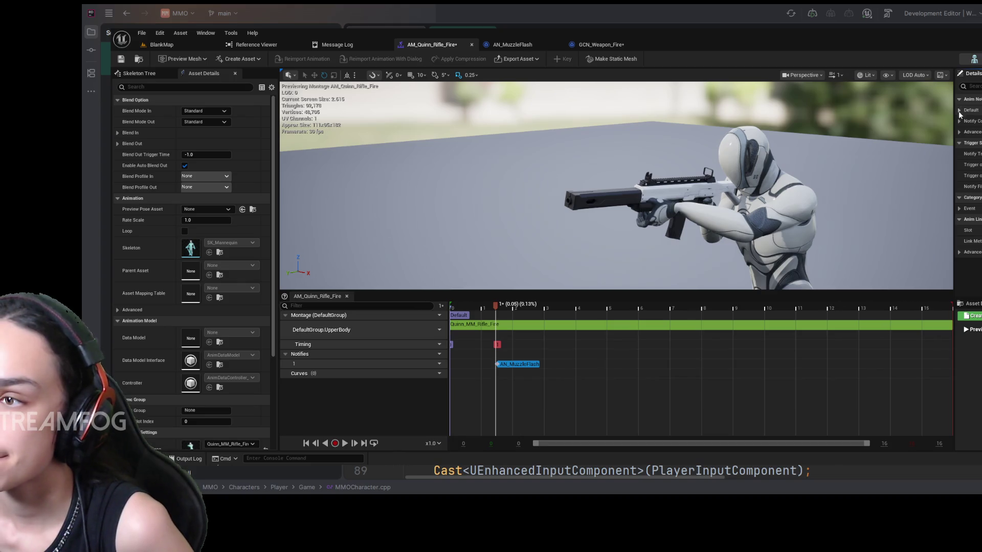
{"action": "left_click", "coordinate": [959, 110]}
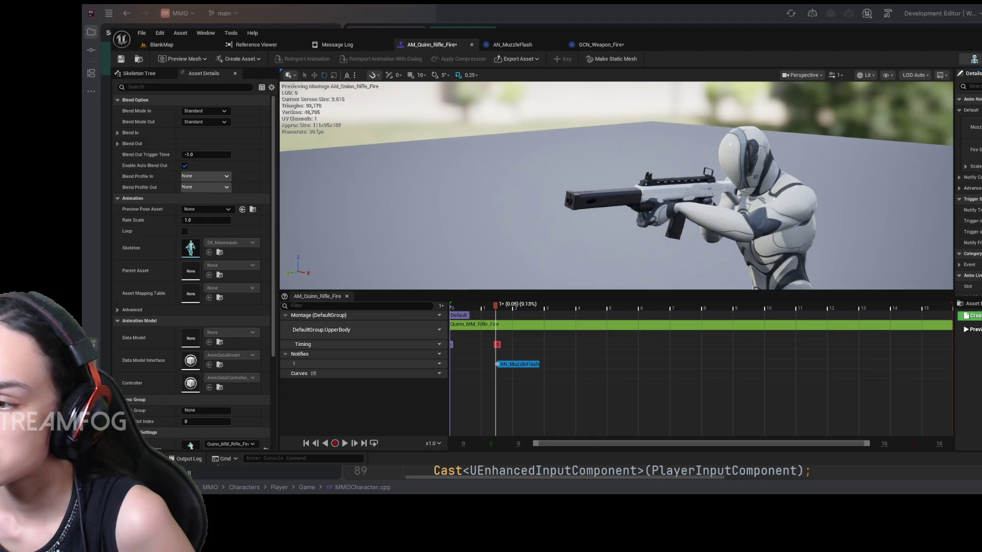
{"action": "left_click", "coordinate": [598, 44]}
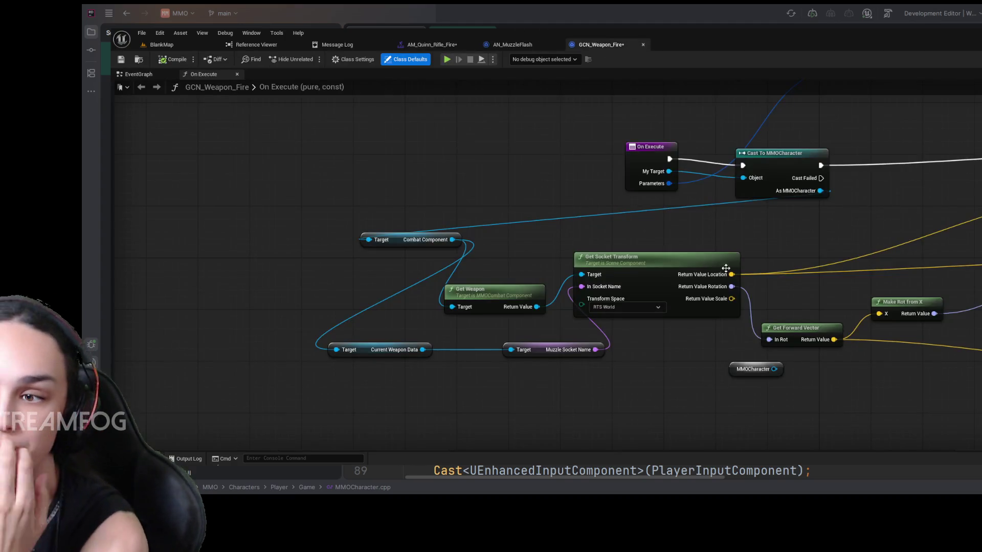
Open GA_RifleFire from Content > GameplayAbilitySystem > Gameplay Abilities in the Content Drawer.
{"action": "scroll", "coordinate": [818, 235], "scroll_direction": "up", "scroll_amount": 5}
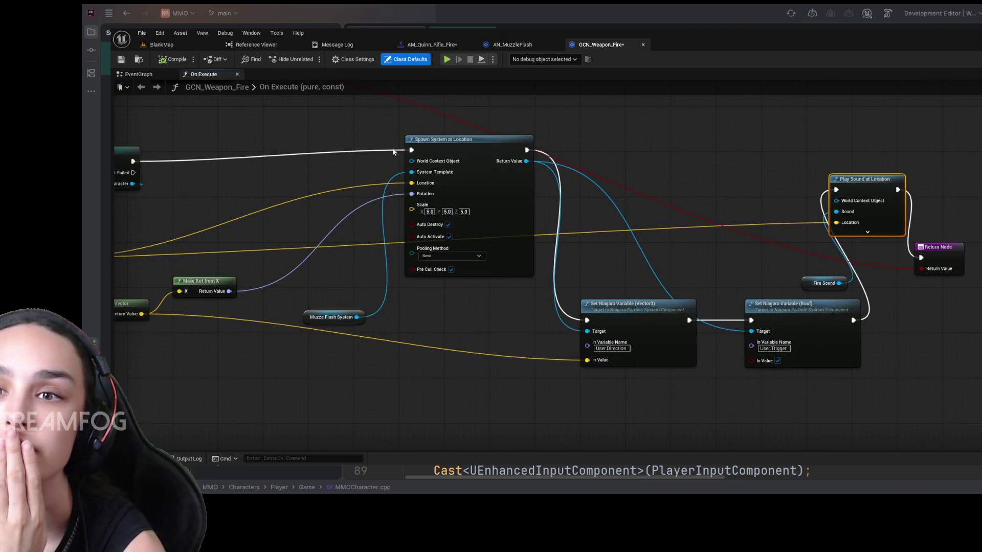
{"action": "key", "text": "ctrl+space"}
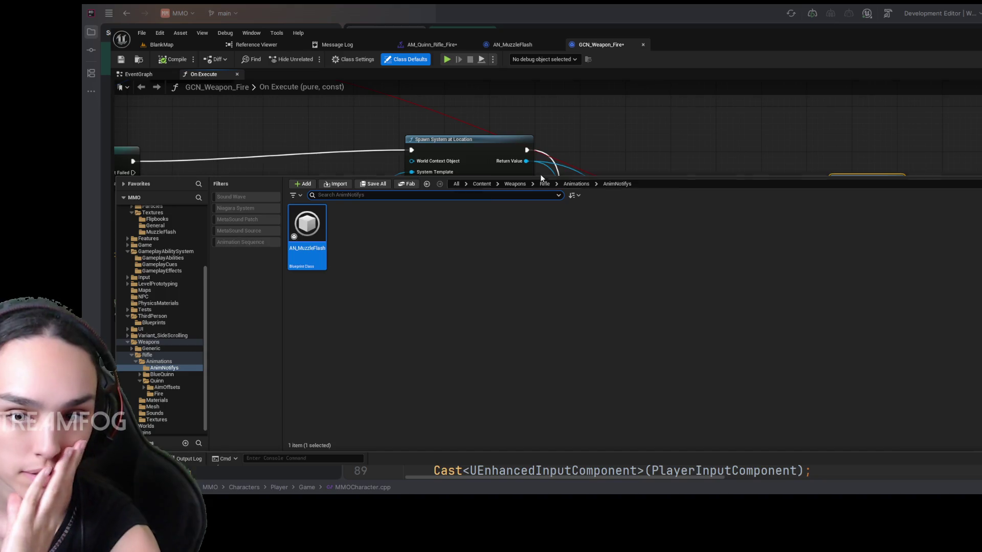
{"action": "left_click", "coordinate": [482, 183]}
{"action": "double_click", "coordinate": [686, 223]}
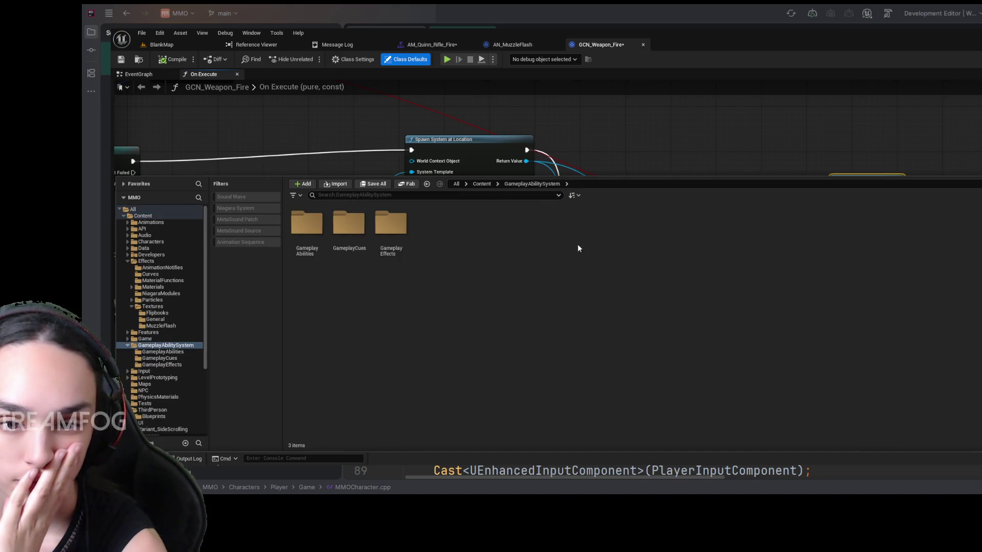
{"action": "double_click", "coordinate": [307, 223]}
{"action": "left_click", "coordinate": [358, 227]}
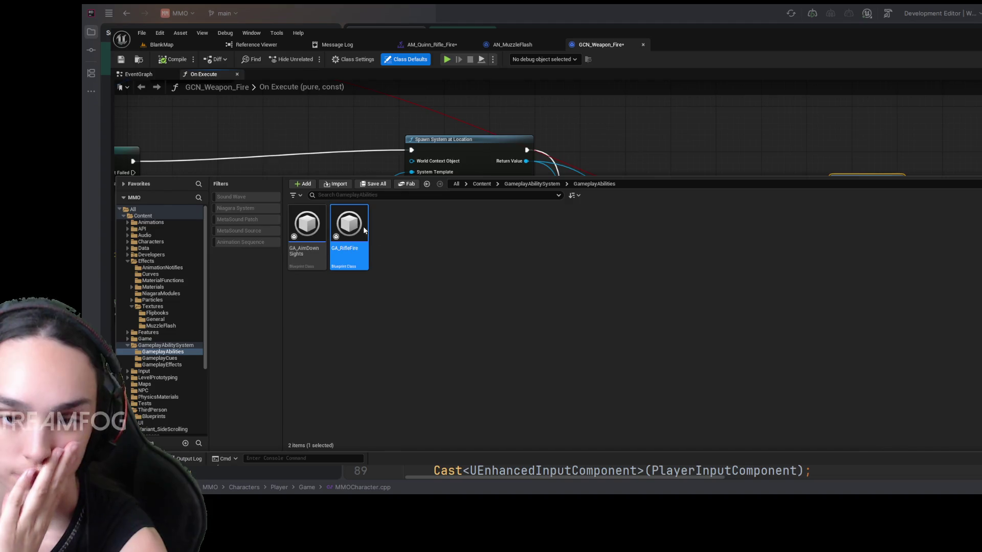
{"action": "double_click", "coordinate": [364, 230]}
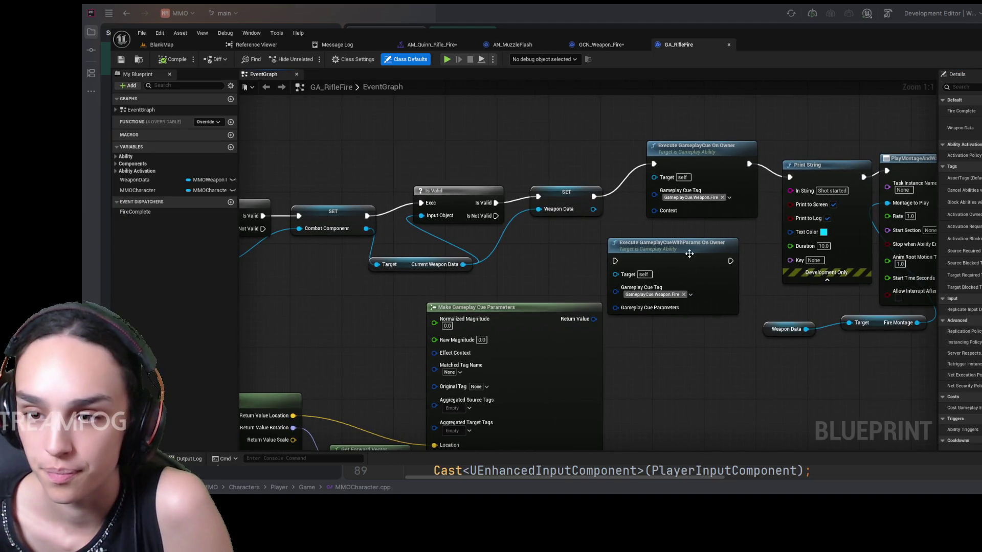
Delete Execute GameplayCueWithParams and its Make Gameplay Cue Parameters chain, keeping Execute GameplayCue On Owner.
{"action": "left_click", "coordinate": [690, 254]}
{"action": "key", "text": "Delete"}
{"action": "left_click_drag", "start_coordinate": [680, 339], "coordinate": [749, 263]}
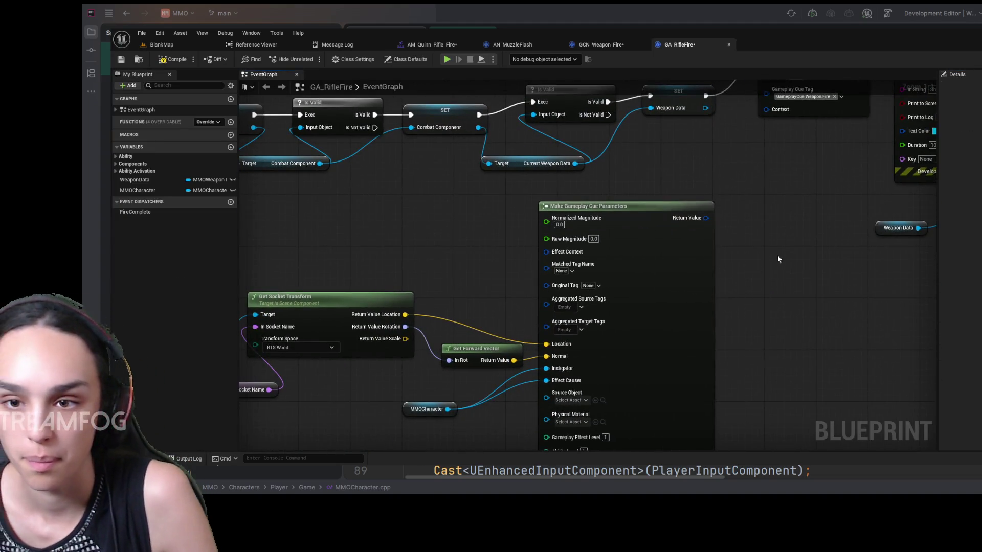
{"action": "scroll", "coordinate": [777, 259], "scroll_direction": "down", "scroll_amount": 3}
{"action": "scroll", "coordinate": [550, 346], "scroll_direction": "up", "scroll_amount": 3}
{"action": "mouse_move", "coordinate": [536, 343]}
{"action": "left_mouse_down"}
{"action": "mouse_move", "coordinate": [715, 313]}
{"action": "mouse_move", "coordinate": [682, 338]}
{"action": "mouse_move", "coordinate": [842, 228]}
{"action": "mouse_move", "coordinate": [697, 324]}
{"action": "mouse_move", "coordinate": [861, 153]}
{"action": "mouse_move", "coordinate": [653, 317]}
{"action": "mouse_move", "coordinate": [807, 245]}
{"action": "left_mouse_up"}
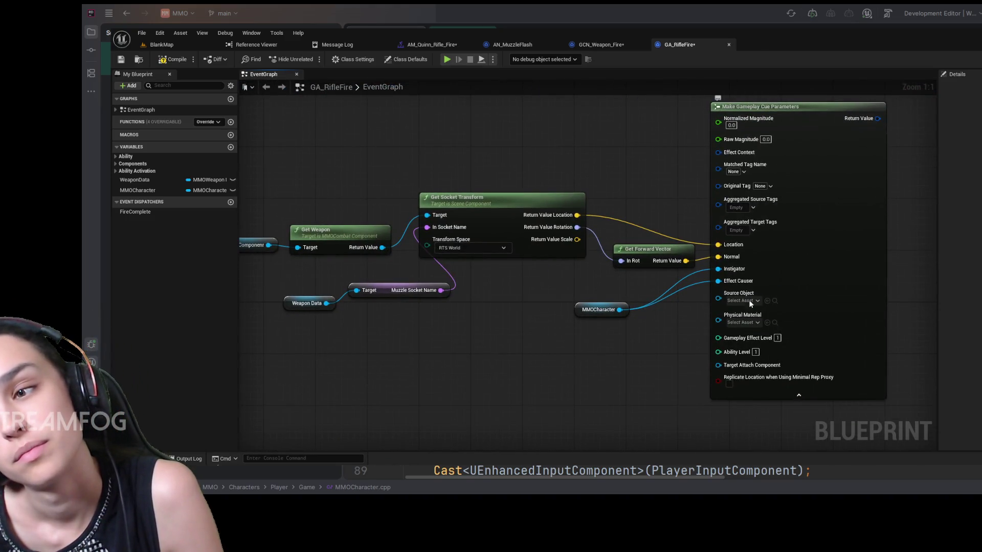
{"action": "scroll", "coordinate": [623, 251], "scroll_direction": "down", "scroll_amount": 3}
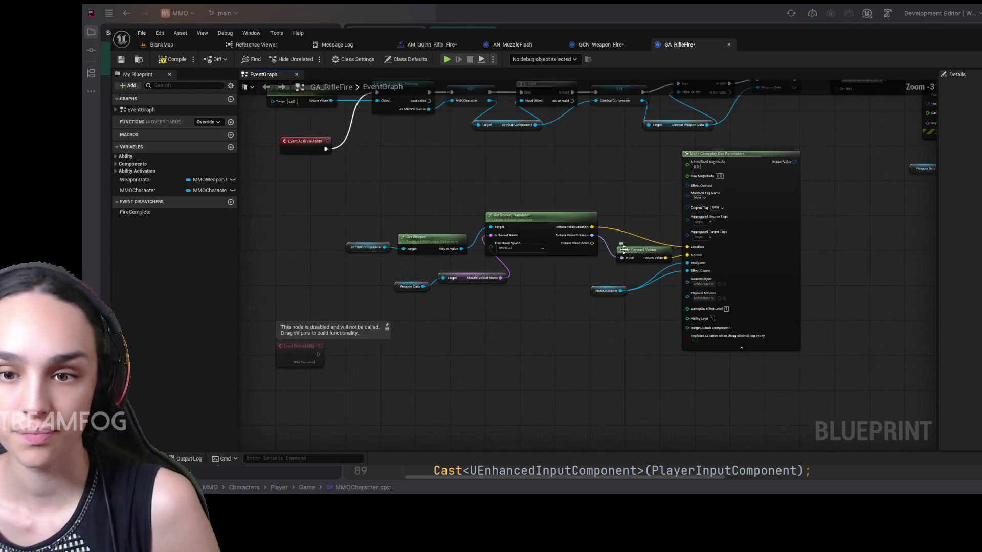
{"action": "mouse_move", "coordinate": [828, 193]}
{"action": "left_mouse_down"}
{"action": "mouse_move", "coordinate": [401, 280]}
{"action": "mouse_move", "coordinate": [354, 301]}
{"action": "left_mouse_up"}
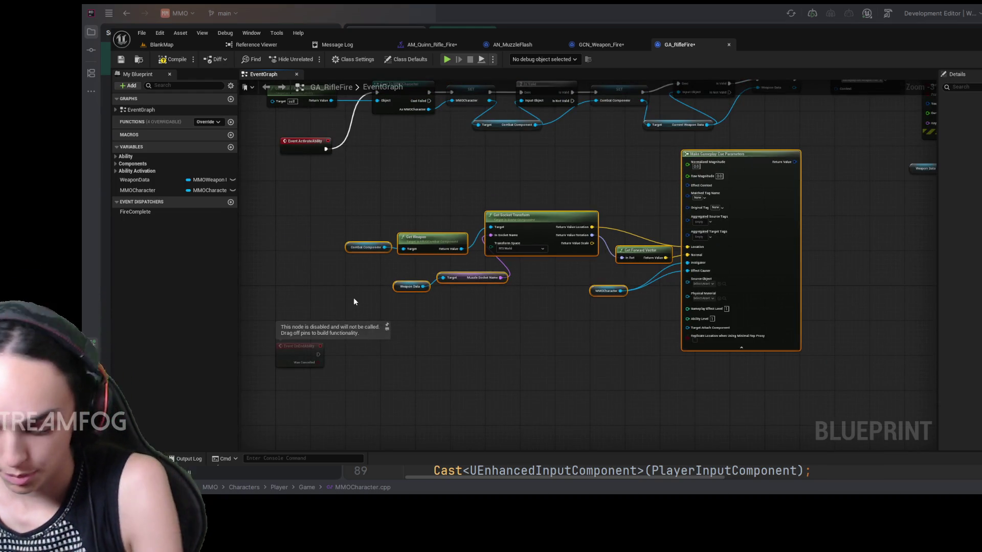
{"action": "key", "text": "Delete"}
{"action": "scroll", "coordinate": [562, 291], "scroll_direction": "up", "scroll_amount": 4}
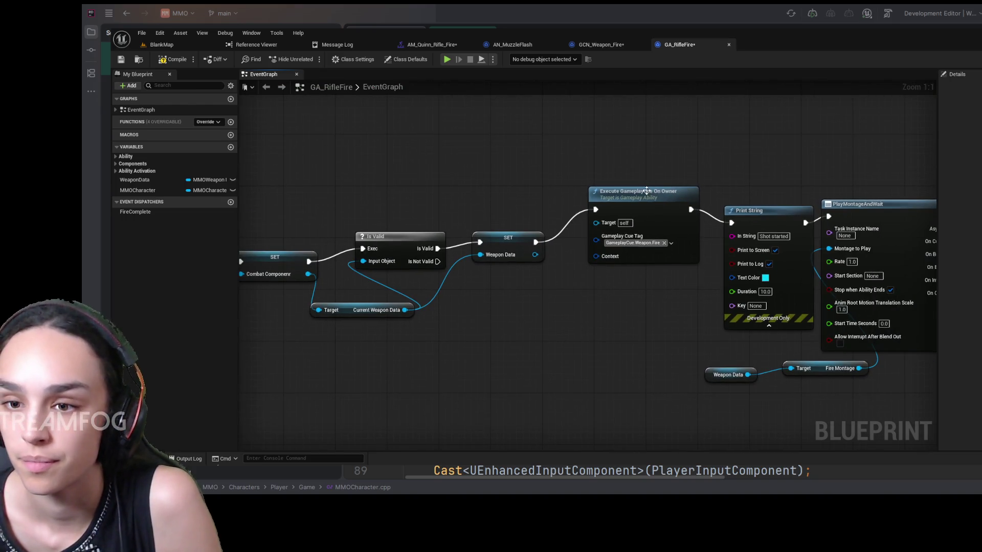
{"action": "left_click_drag", "start_coordinate": [647, 190], "coordinate": [633, 190]}
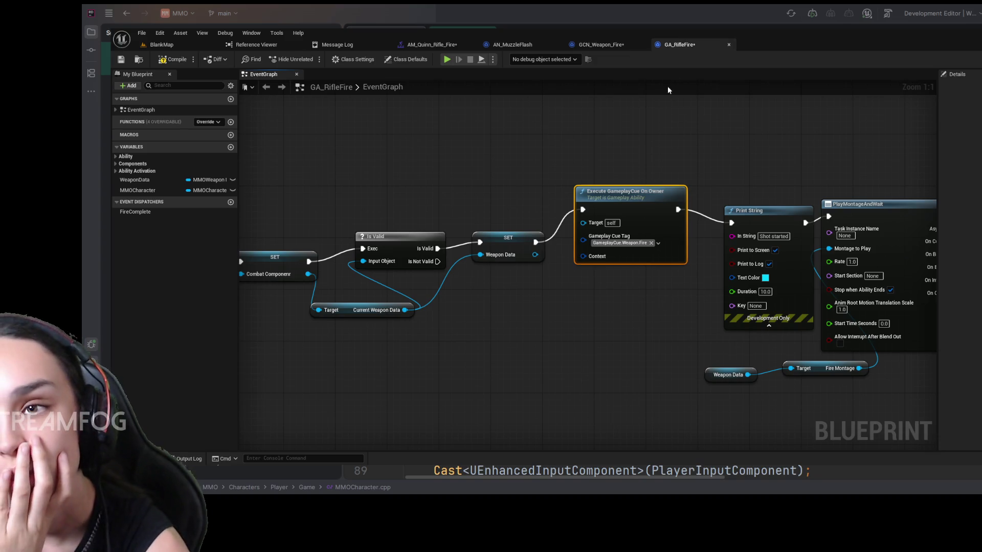
{"action": "left_click", "coordinate": [614, 45]}
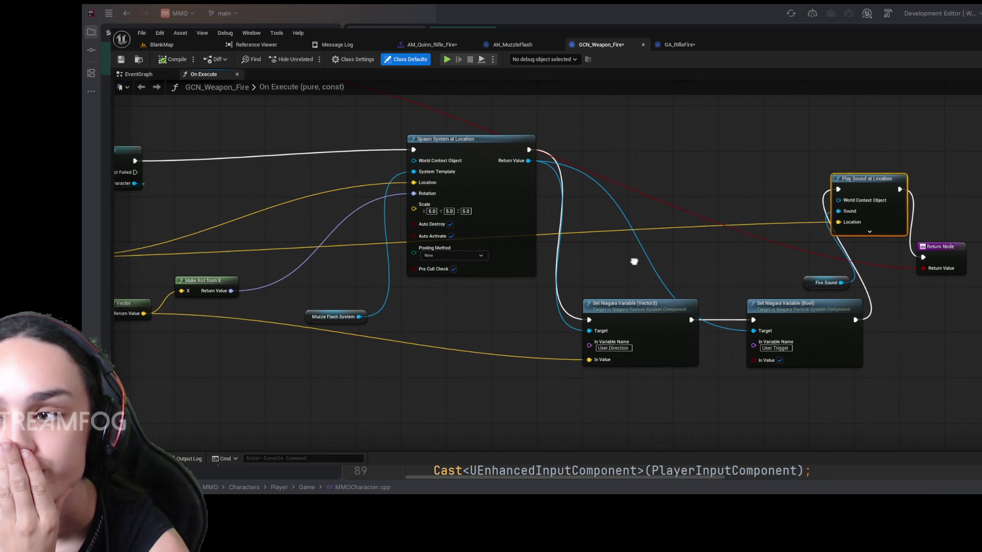
Inspect GCN_Weapon_Fire's Class Settings and FireSound variable, then return to AN_MuzzleFlash.
{"action": "left_click_drag", "start_coordinate": [635, 263], "coordinate": [850, 252]}
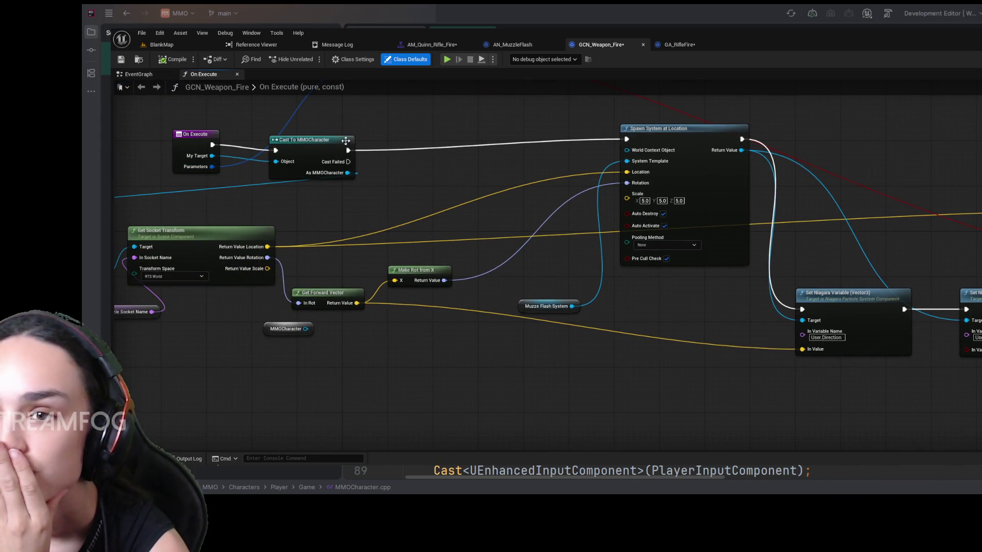
{"action": "left_click", "coordinate": [137, 77]}
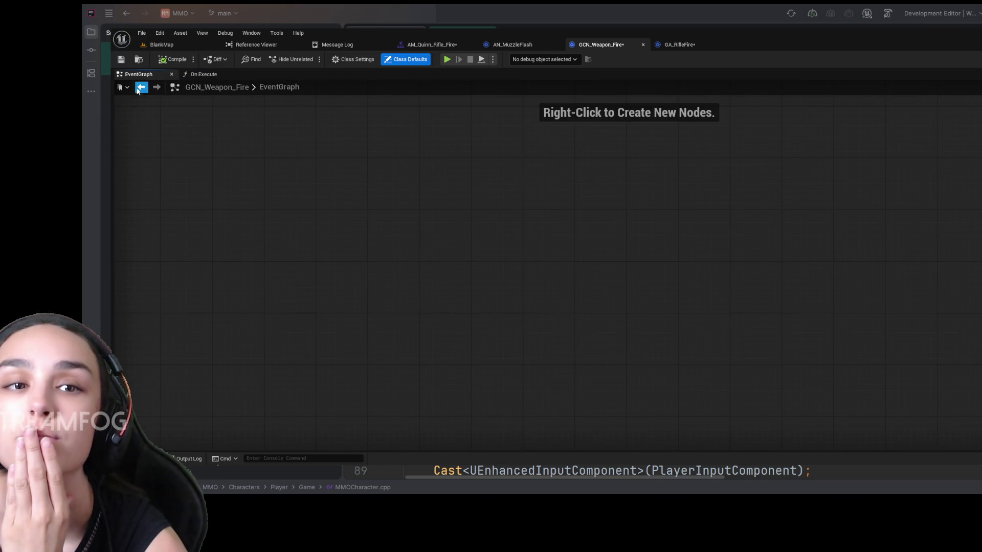
{"action": "left_click", "coordinate": [113, 120]}
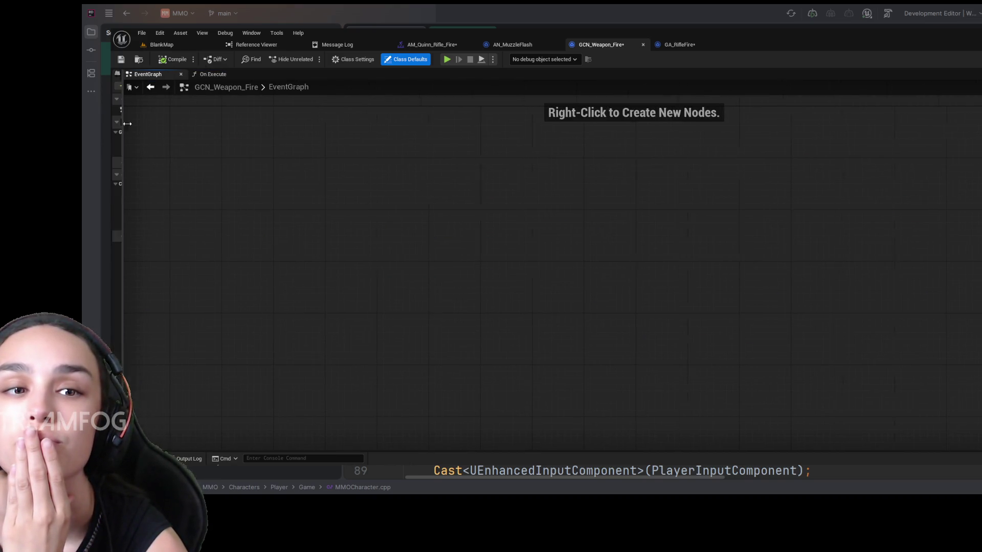
{"action": "left_click", "coordinate": [159, 212]}
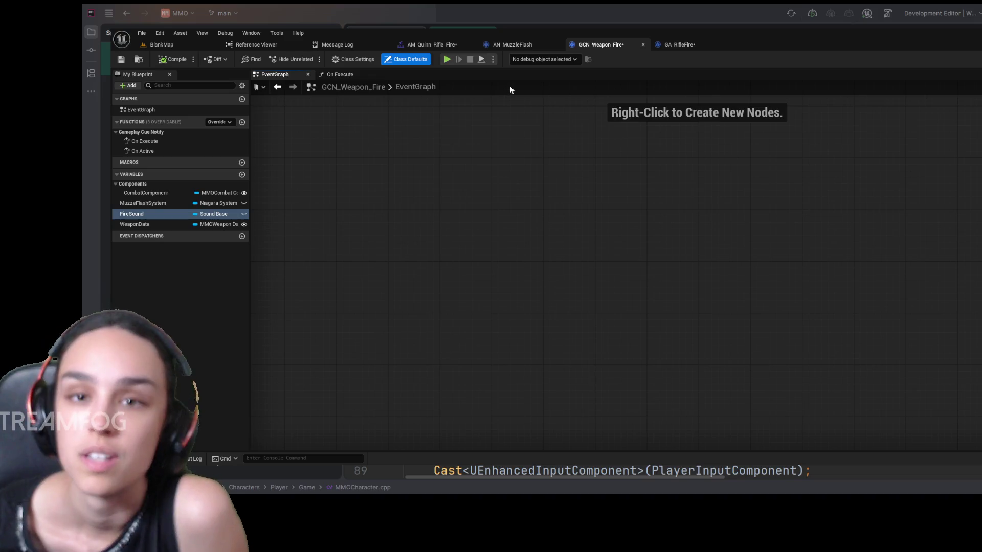
{"action": "left_click", "coordinate": [357, 59]}
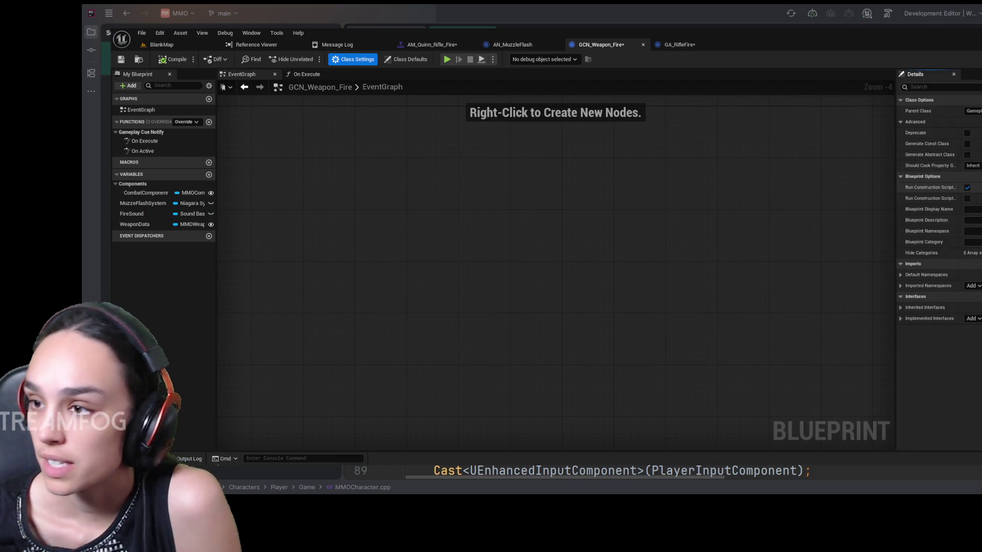
{"action": "left_click", "coordinate": [158, 214]}
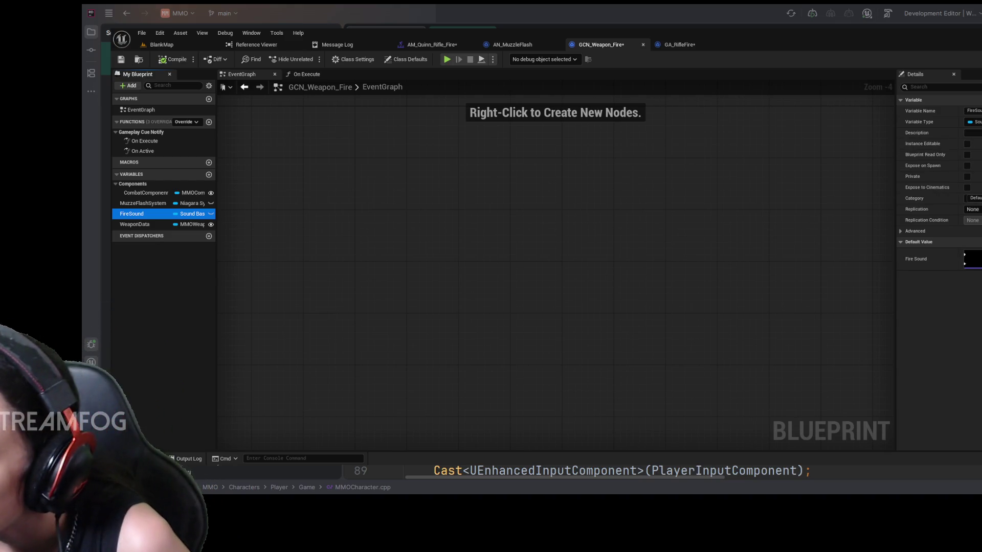
{"action": "left_click", "coordinate": [511, 44]}
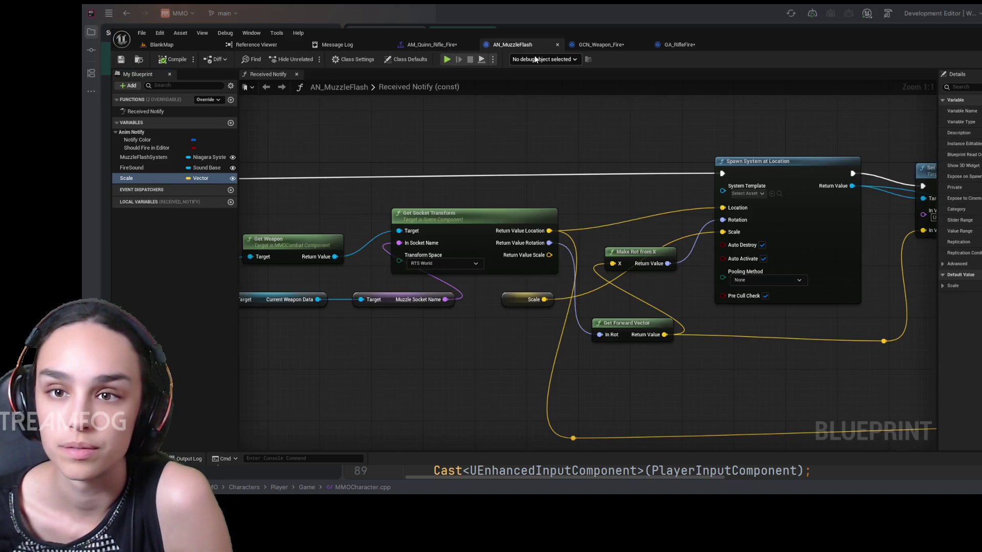
Save the AM_Quinn_Rifle_Fire montage with its new AN_MuzzleFlash notify.
{"action": "left_click", "coordinate": [441, 45]}
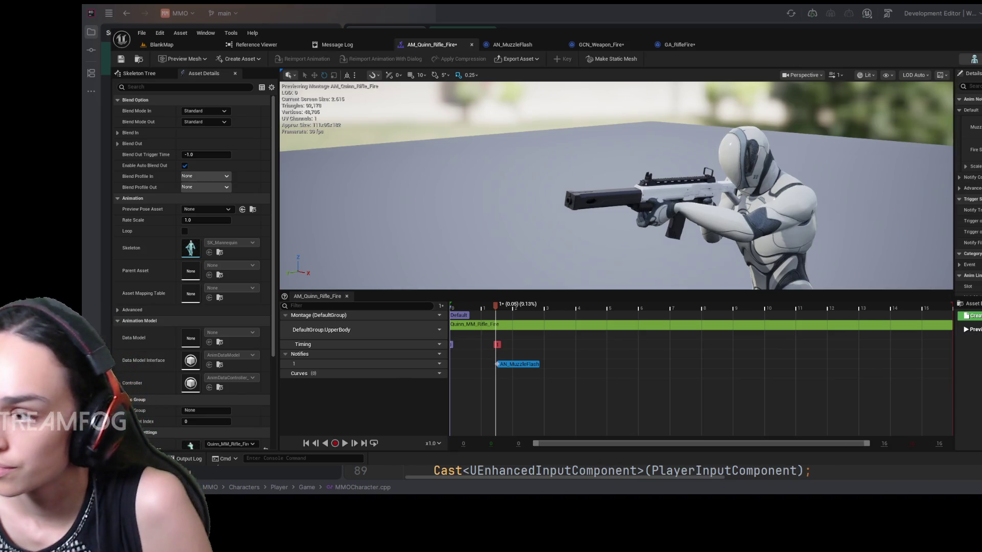
{"action": "left_click", "coordinate": [122, 59]}
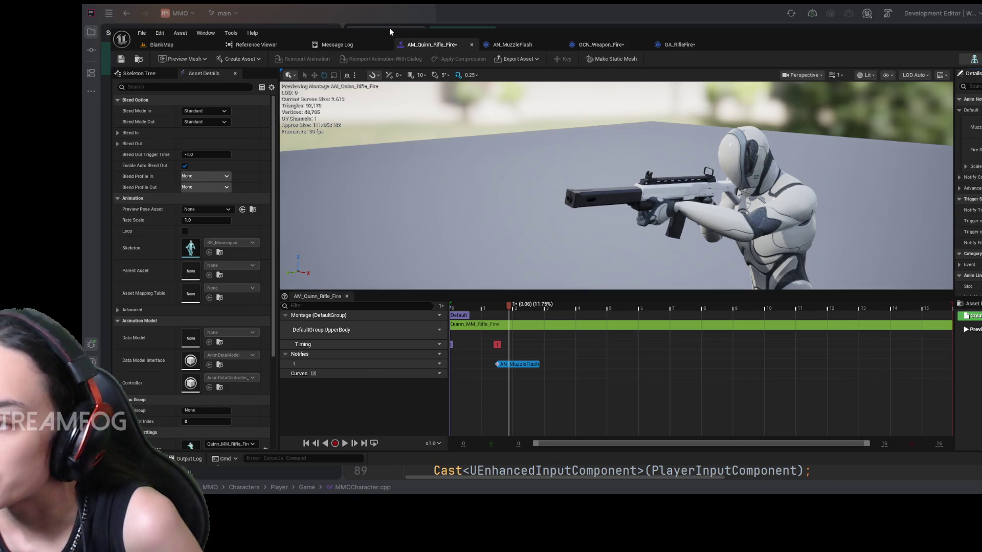
{"action": "left_click", "coordinate": [121, 59]}
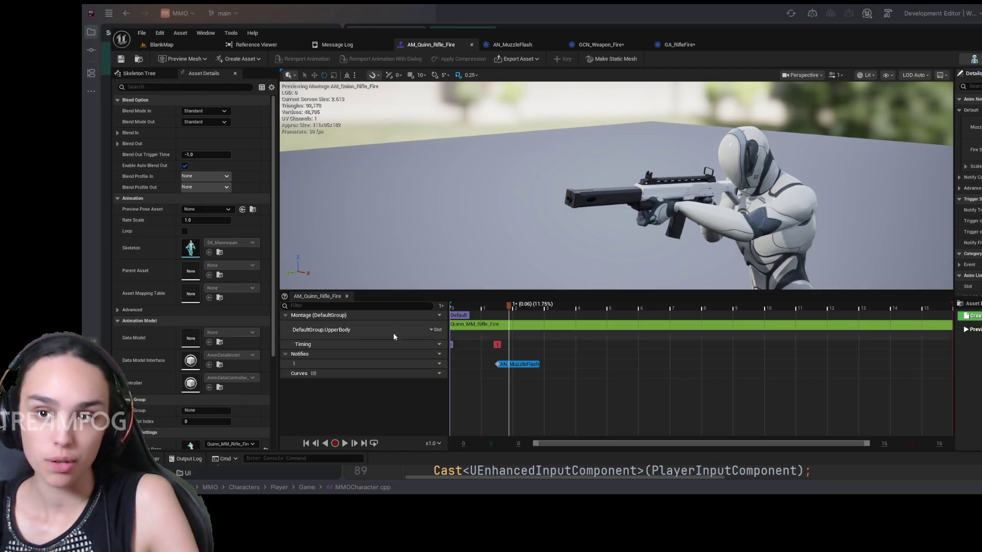
Pause the rifle-fire montage preview and return to AN_MuzzleFlash's Received Notify graph.
{"action": "key", "text": "ctrl+space"}
{"action": "left_click", "coordinate": [467, 343]}
{"action": "key", "text": "ctrl+space"}
{"action": "key", "text": "space"}
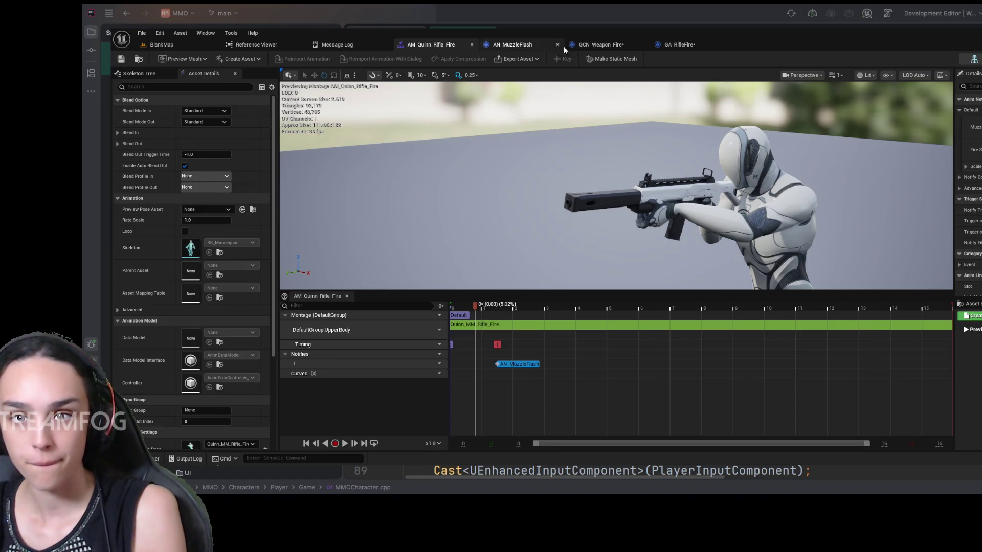
{"action": "left_click", "coordinate": [532, 46]}
{"action": "scroll", "coordinate": [646, 283], "scroll_direction": "down", "scroll_amount": 3}
{"action": "scroll", "coordinate": [482, 185], "scroll_direction": "up", "scroll_amount": 4}
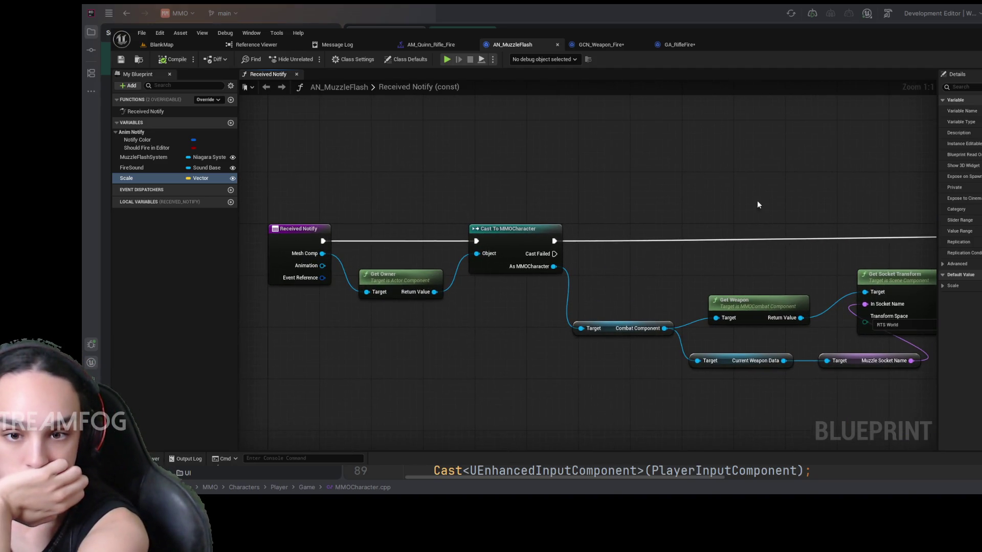
{"action": "mouse_move", "coordinate": [792, 203]}
{"action": "left_mouse_down"}
{"action": "mouse_move", "coordinate": [764, 185]}
{"action": "mouse_move", "coordinate": [849, 202]}
{"action": "mouse_move", "coordinate": [920, 193]}
{"action": "mouse_move", "coordinate": [679, 173]}
{"action": "left_mouse_up"}
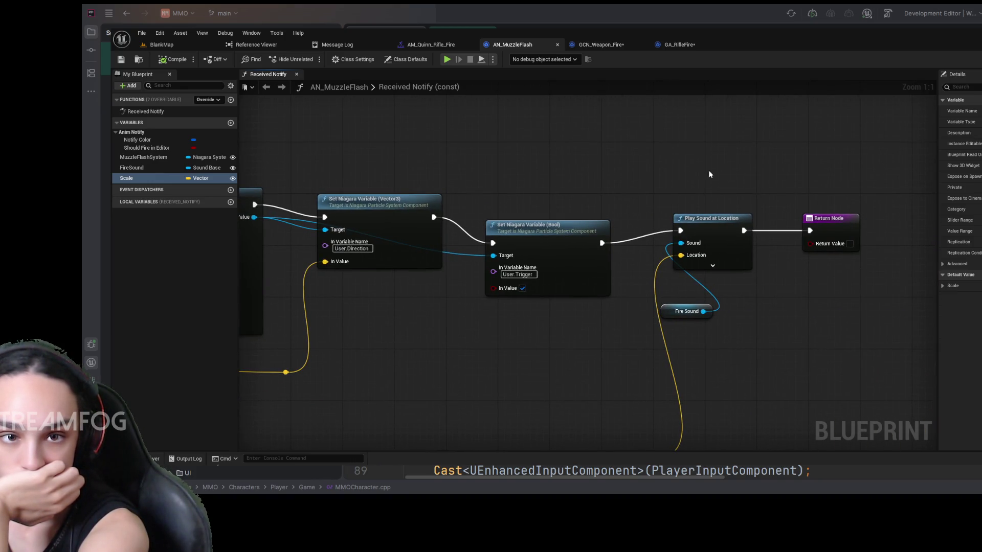
{"action": "scroll", "coordinate": [583, 176], "scroll_direction": "down", "scroll_amount": 6}
{"action": "left_click_drag", "start_coordinate": [567, 263], "coordinate": [678, 282]}
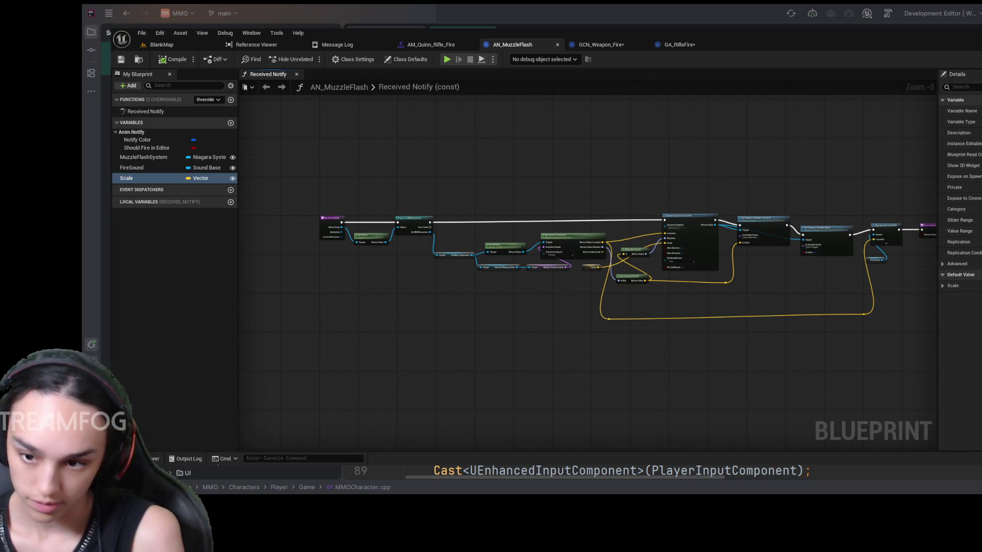
{"action": "scroll", "coordinate": [806, 296], "scroll_direction": "up", "scroll_amount": 5}
{"action": "mouse_move", "coordinate": [833, 252]}
{"action": "left_mouse_down"}
{"action": "mouse_move", "coordinate": [774, 314]}
{"action": "mouse_move", "coordinate": [477, 326]}
{"action": "left_mouse_up"}
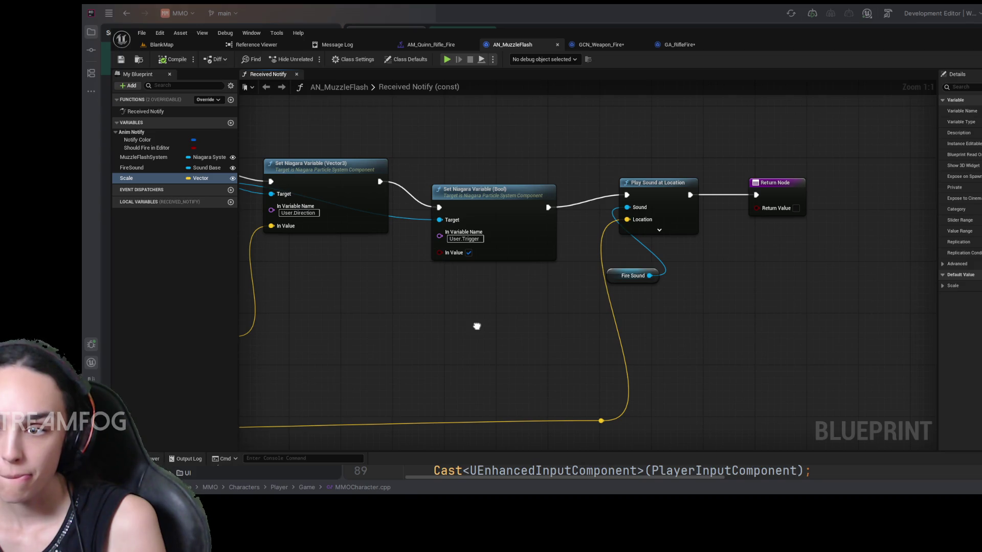
{"action": "left_click_drag", "start_coordinate": [477, 327], "coordinate": [638, 317]}
{"action": "scroll", "coordinate": [629, 325], "scroll_direction": "down", "scroll_amount": 5}
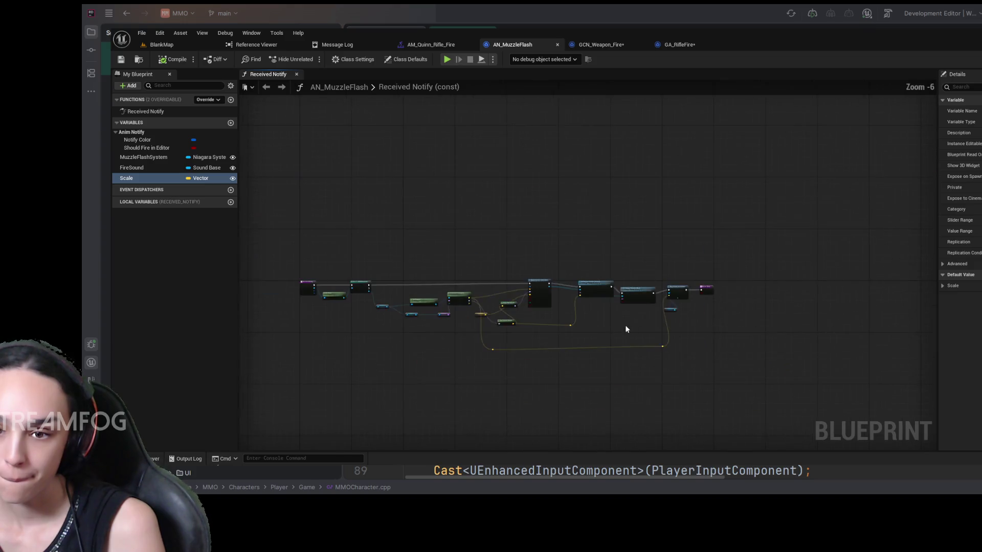
{"action": "mouse_move", "coordinate": [711, 320]}
{"action": "left_mouse_down"}
{"action": "mouse_move", "coordinate": [703, 346]}
{"action": "mouse_move", "coordinate": [669, 355]}
{"action": "left_mouse_up"}
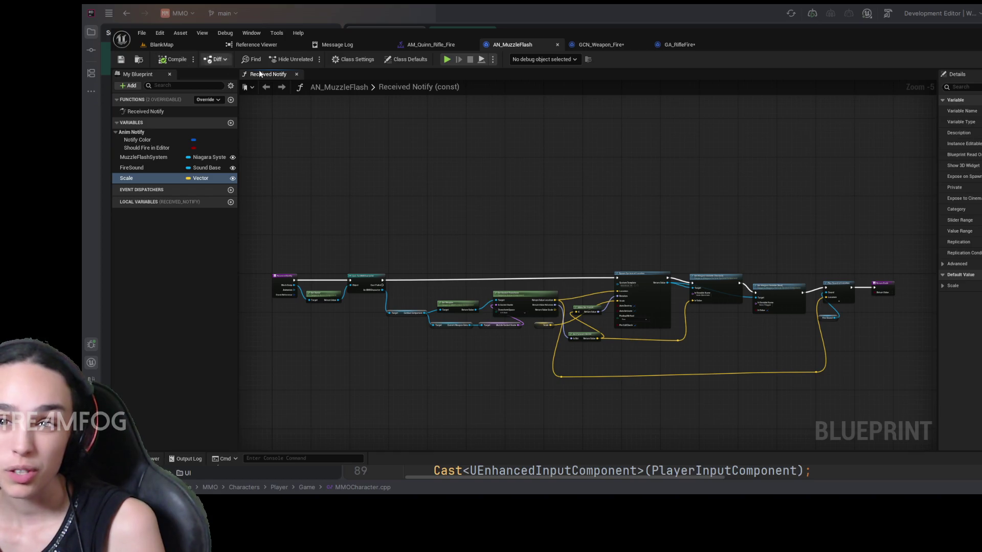
{"action": "left_click", "coordinate": [665, 44]}
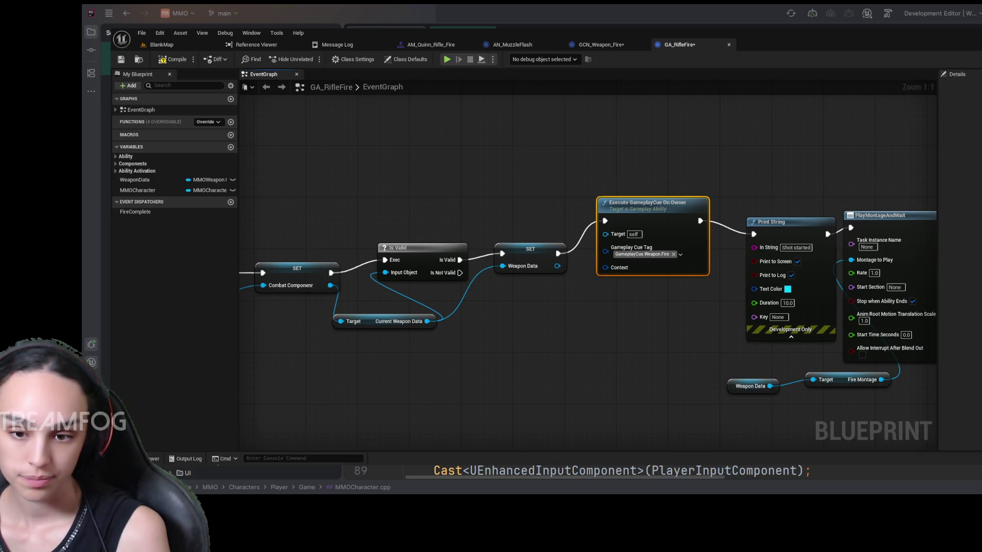
Delete Execute GameplayCue On Owner, wire SET directly to Print String, and save GA_RifleFire.
{"action": "left_click", "coordinate": [564, 370]}
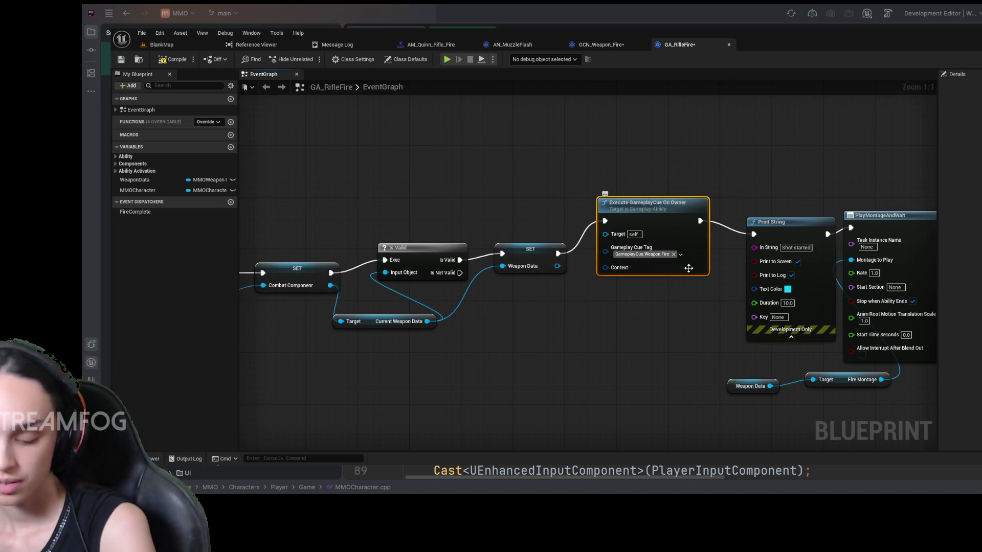
{"action": "key", "text": "Delete"}
{"action": "left_click_drag", "start_coordinate": [558, 253], "coordinate": [753, 234]}
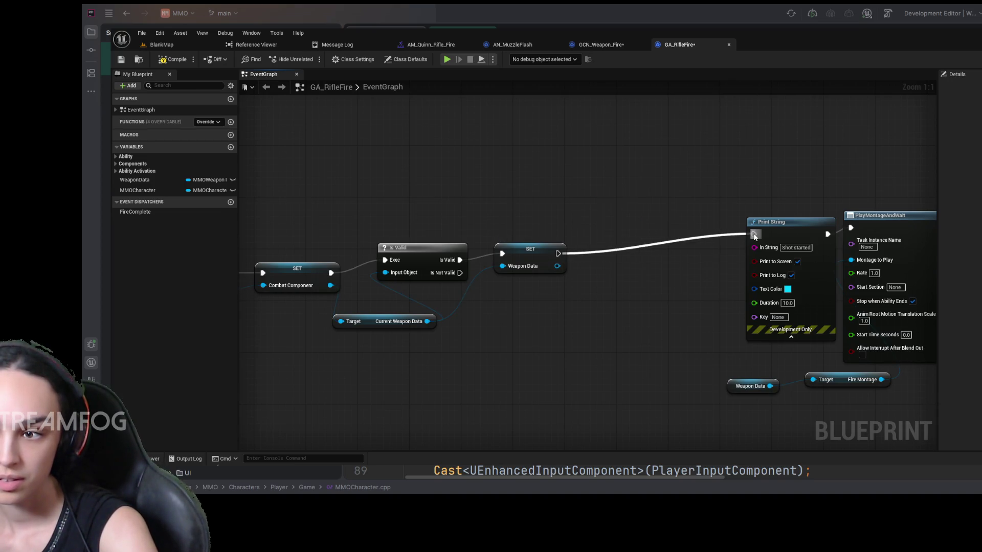
{"action": "left_click_drag", "start_coordinate": [596, 149], "coordinate": [476, 140]}
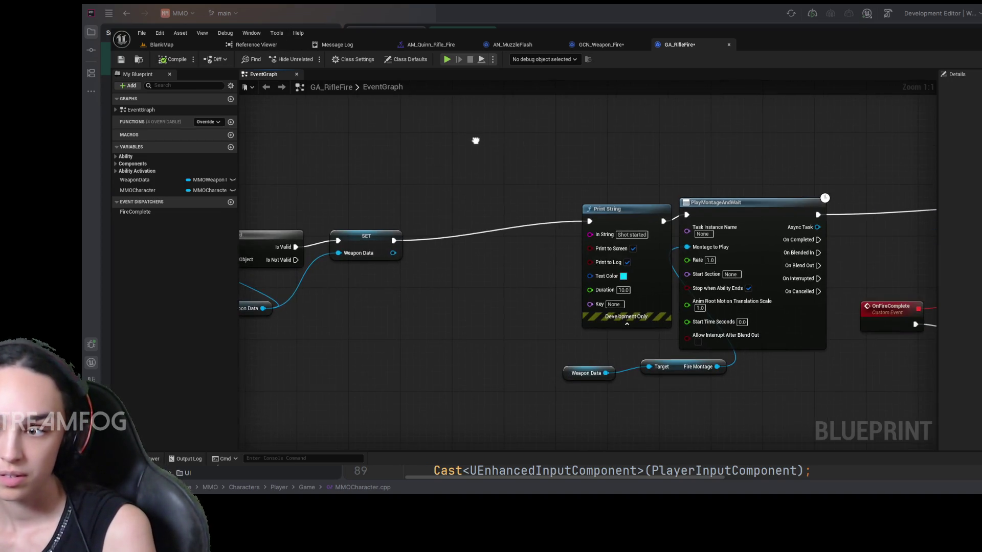
{"action": "left_click_drag", "start_coordinate": [632, 213], "coordinate": [541, 216]}
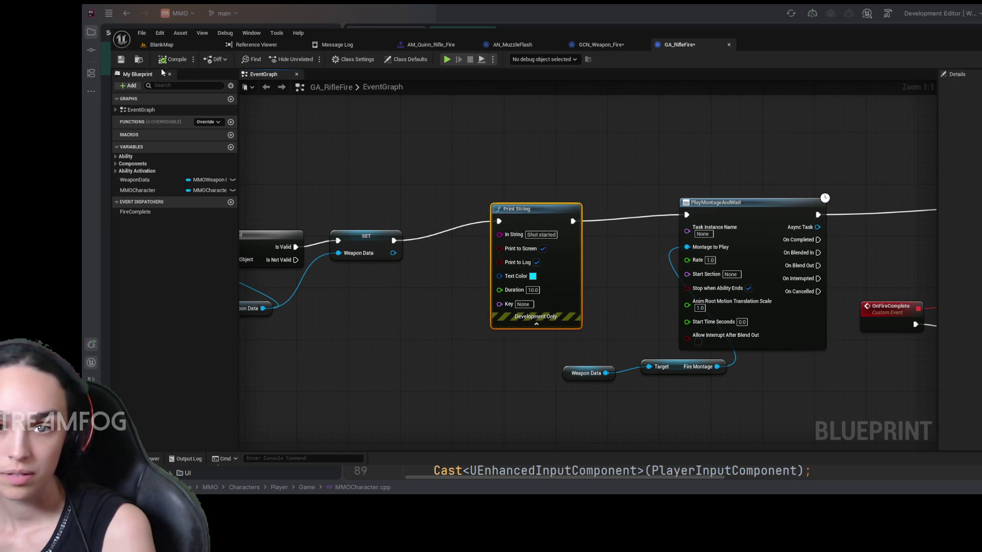
{"action": "left_click", "coordinate": [123, 62]}
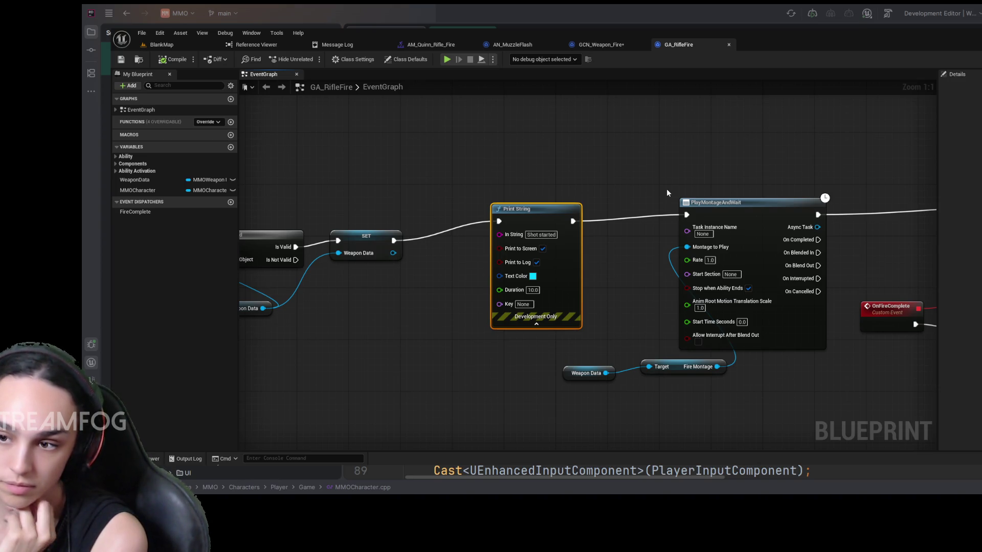
Review the ability graph, then return to the level editor's Content Drawer.
{"action": "mouse_move", "coordinate": [869, 345]}
{"action": "left_mouse_down"}
{"action": "mouse_move", "coordinate": [632, 321]}
{"action": "mouse_move", "coordinate": [707, 322]}
{"action": "left_mouse_up"}
{"action": "left_click_drag", "start_coordinate": [533, 368], "coordinate": [706, 375]}
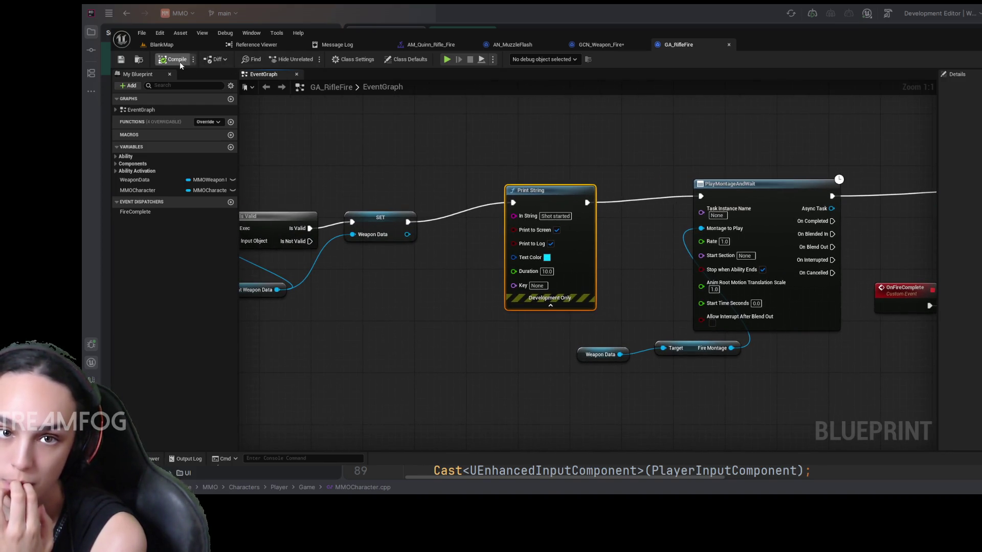
{"action": "left_click", "coordinate": [162, 45]}
{"action": "left_click", "coordinate": [149, 458]}
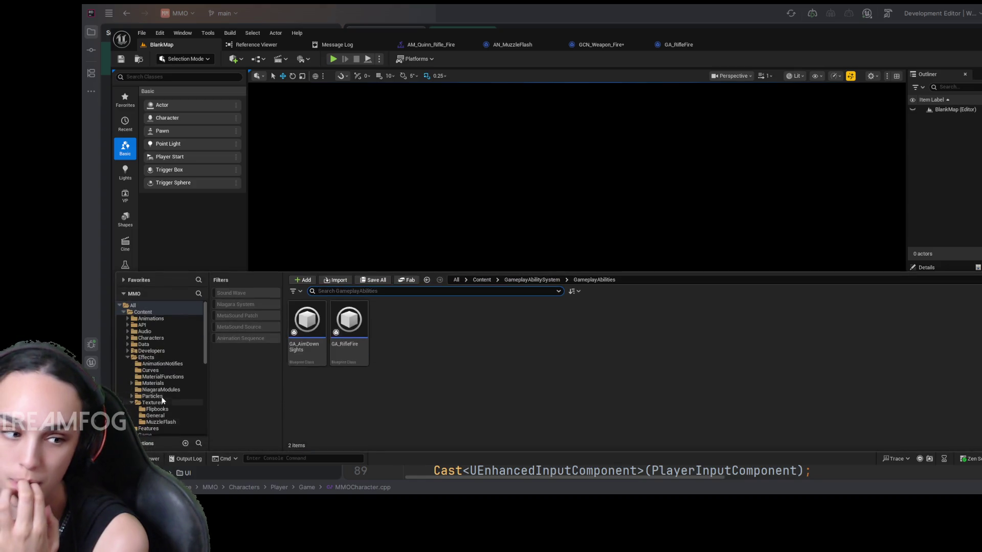
Open the TDMMap level from the Content > Maps folder.
{"action": "left_click", "coordinate": [497, 280]}
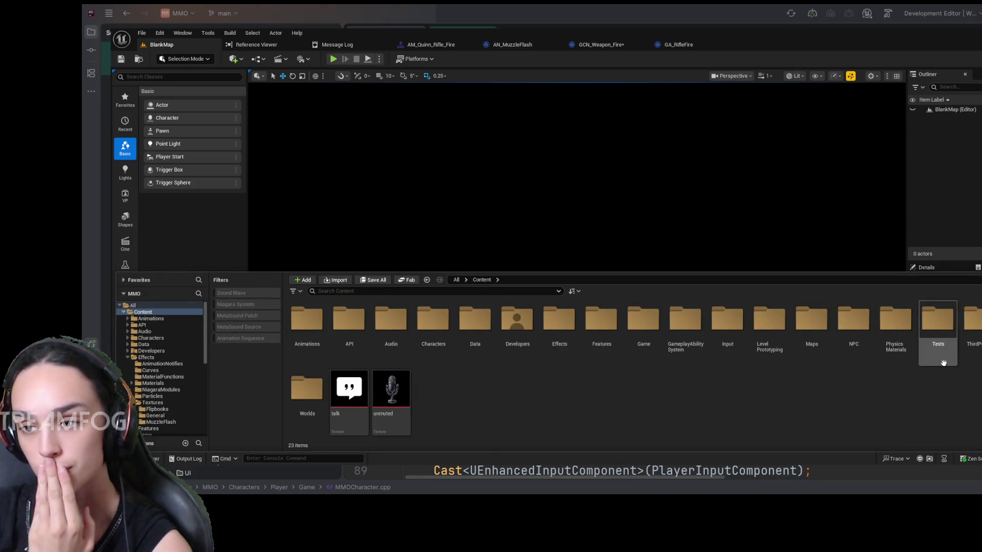
{"action": "left_click", "coordinate": [807, 325]}
{"action": "double_click", "coordinate": [807, 325]}
{"action": "left_click", "coordinate": [433, 321]}
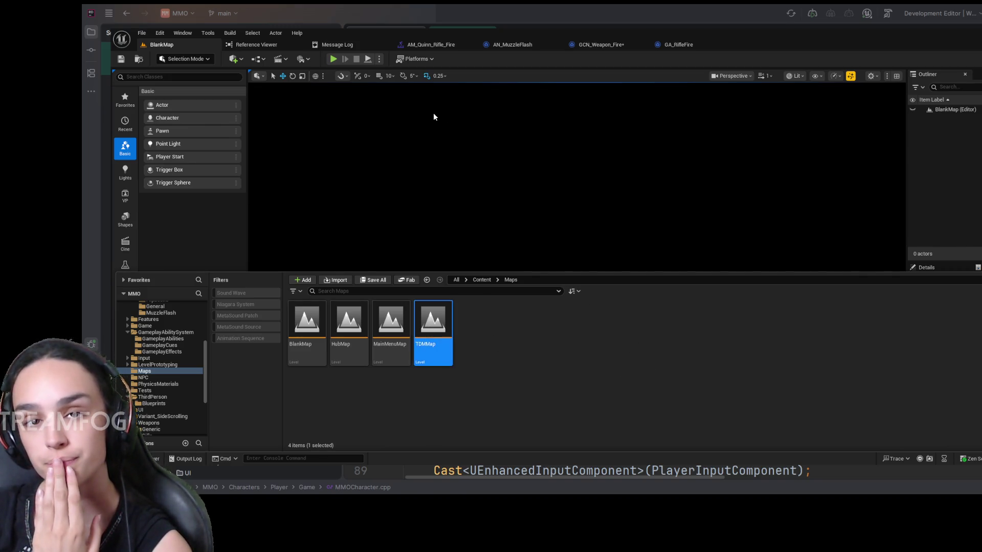
{"action": "key", "text": "Return"}
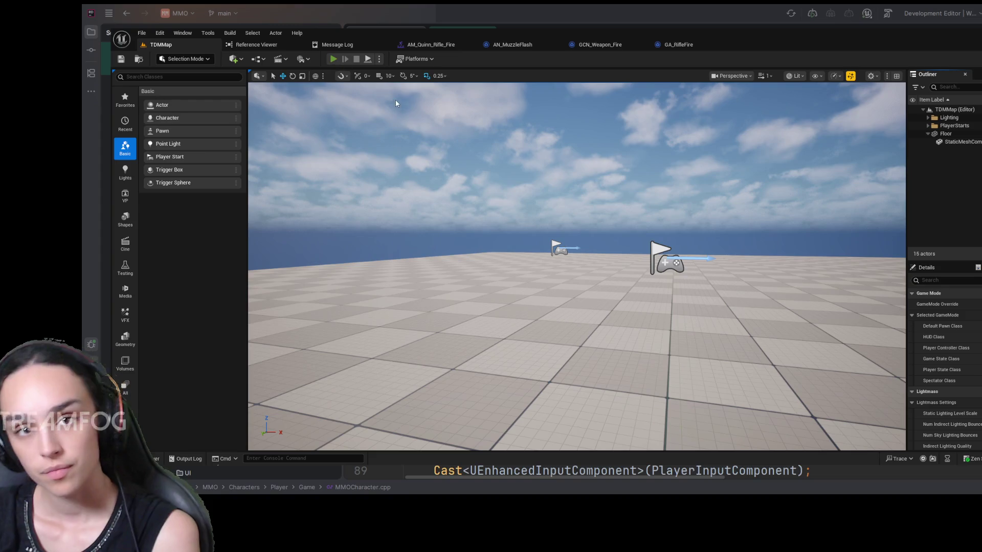
Play TDMMap, fire four rifle shots, then release the mouse and stop.
{"action": "key", "text": "alt+p"}
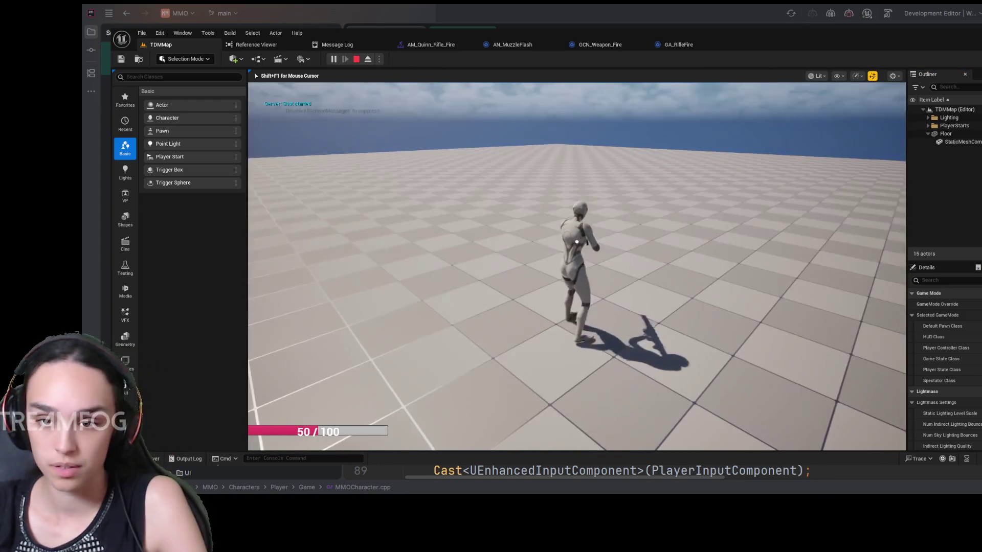
{"action": "left_click", "coordinate": [576, 242]}
{"action": "left_click", "coordinate": [577, 242]}
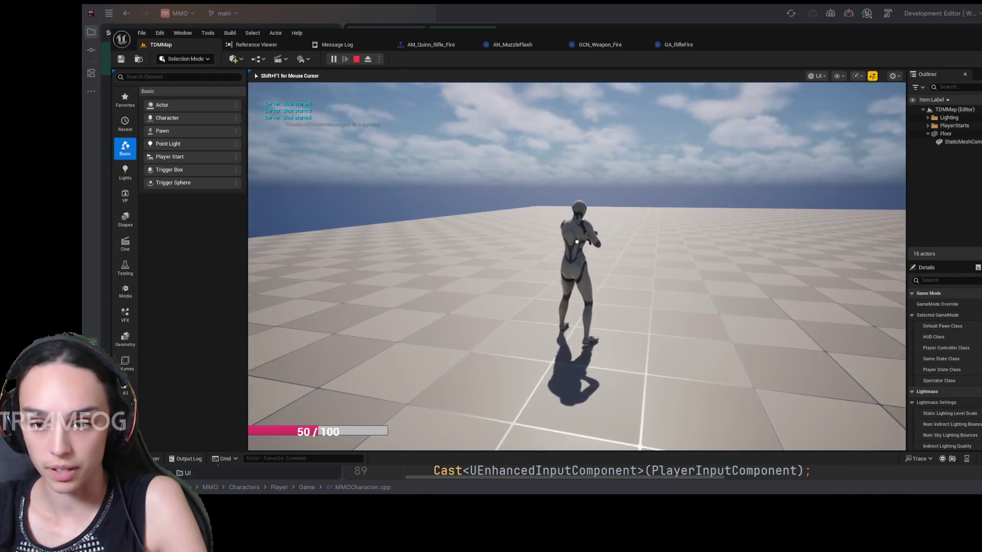
{"action": "left_click", "coordinate": [577, 242]}
{"action": "left_click", "coordinate": [576, 242]}
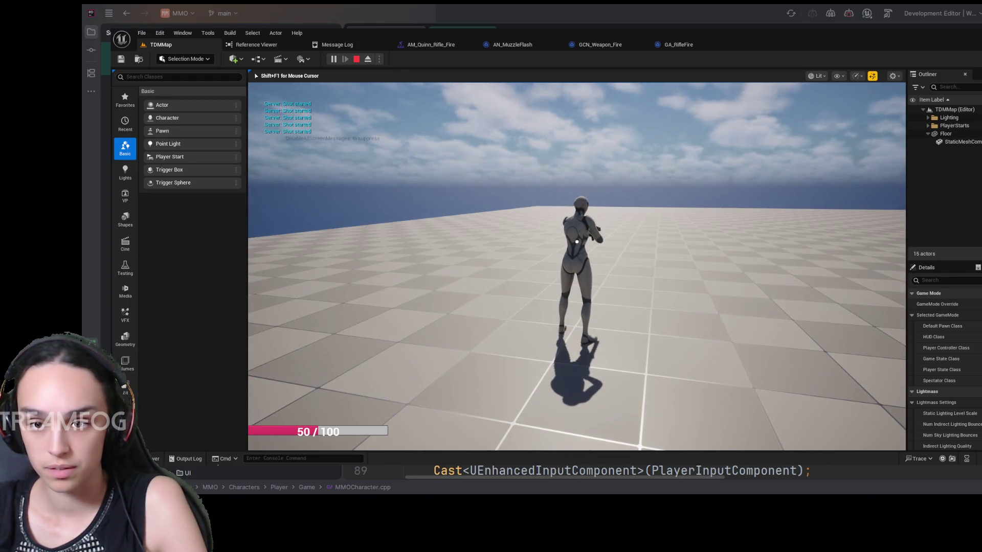
{"action": "key", "text": "shift+F1"}
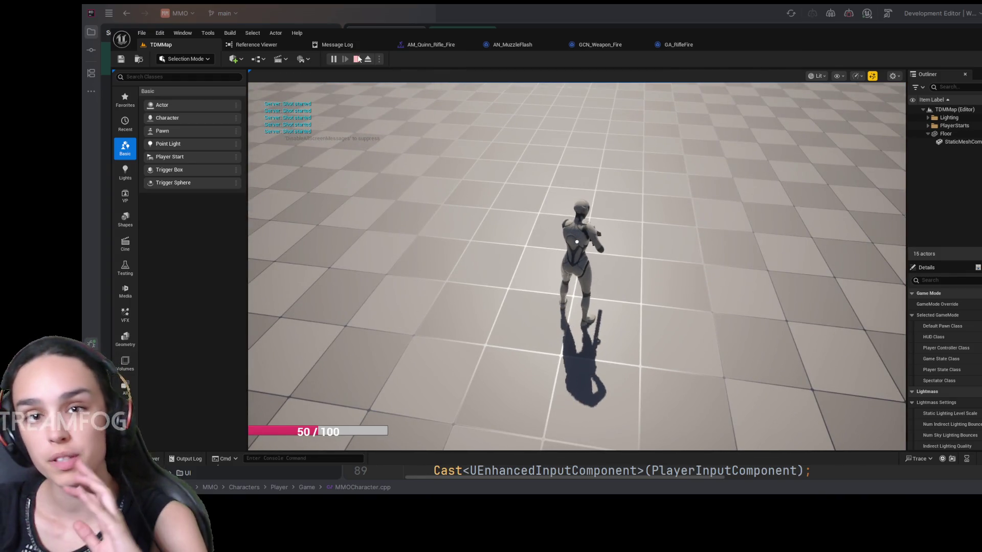
{"action": "left_click", "coordinate": [358, 59]}
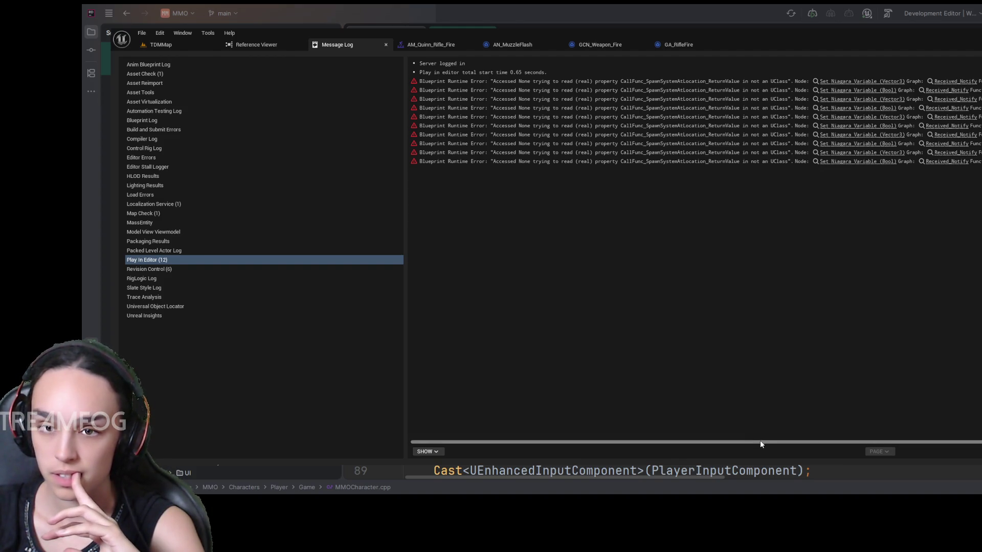
Follow the last Blueprint Runtime Error to the Set Niagara Variable (Bool) node and locate Spawn System at Location.
{"action": "left_click_drag", "start_coordinate": [760, 441], "coordinate": [767, 442]}
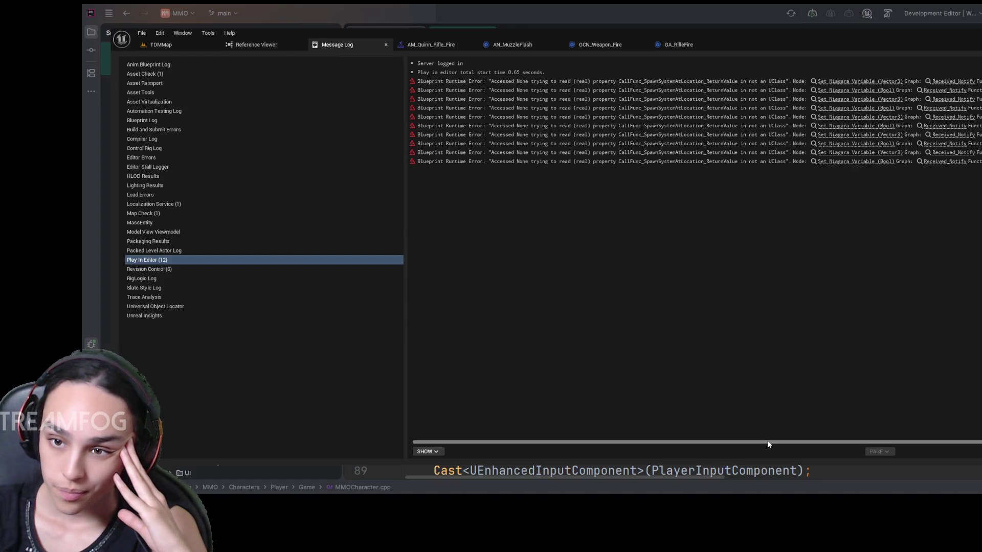
{"action": "left_click", "coordinate": [856, 163]}
{"action": "left_click", "coordinate": [856, 163]}
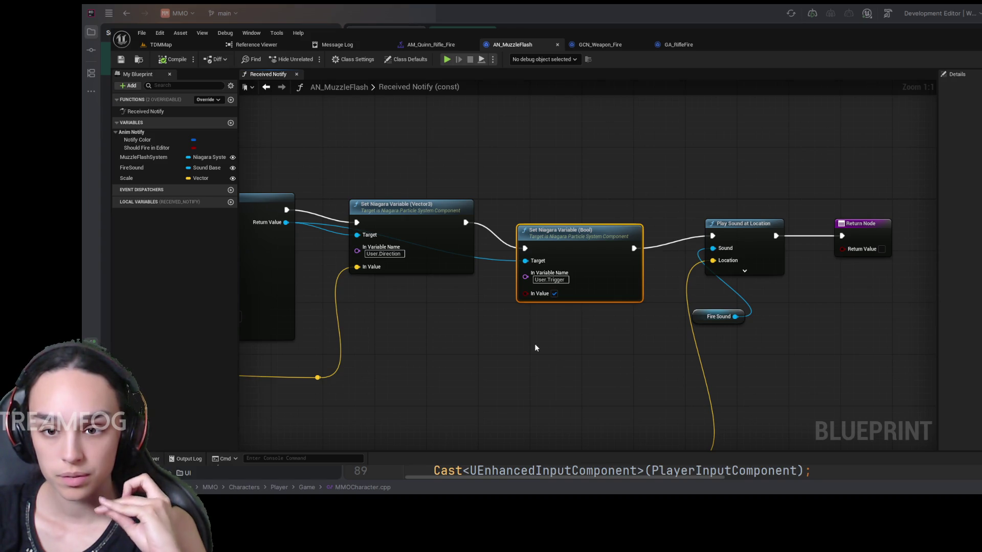
{"action": "left_click_drag", "start_coordinate": [535, 343], "coordinate": [641, 331]}
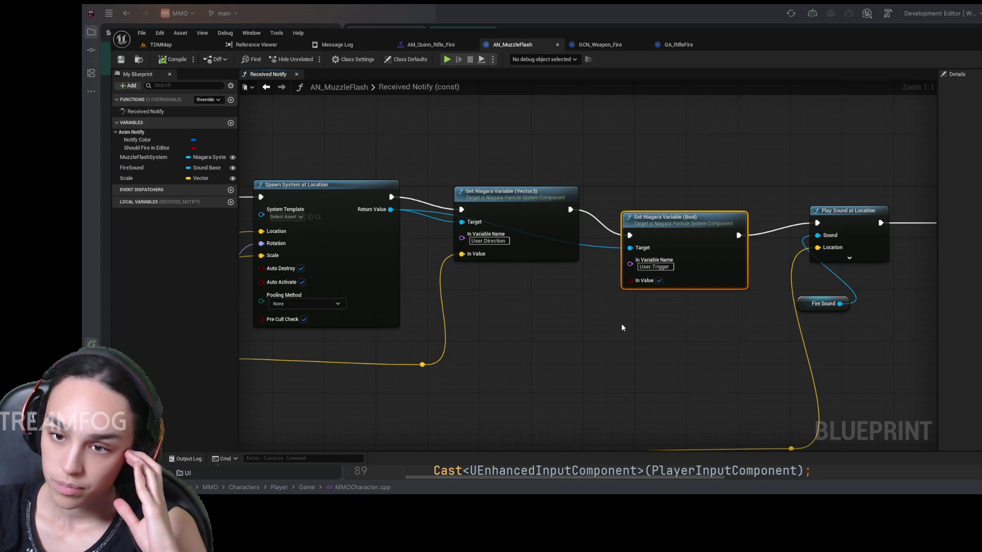
{"action": "left_click_drag", "start_coordinate": [517, 316], "coordinate": [854, 315]}
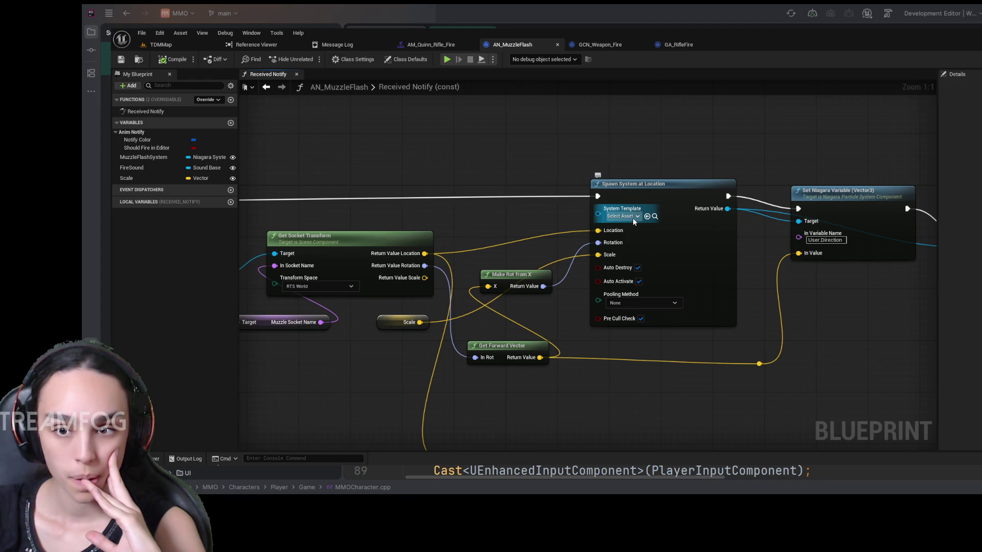
Feed a MuzzleFlashSystem getter into System Template and start playing TDMMap.
{"action": "left_click", "coordinate": [148, 158]}
{"action": "left_click_drag", "start_coordinate": [513, 217], "coordinate": [598, 208]}
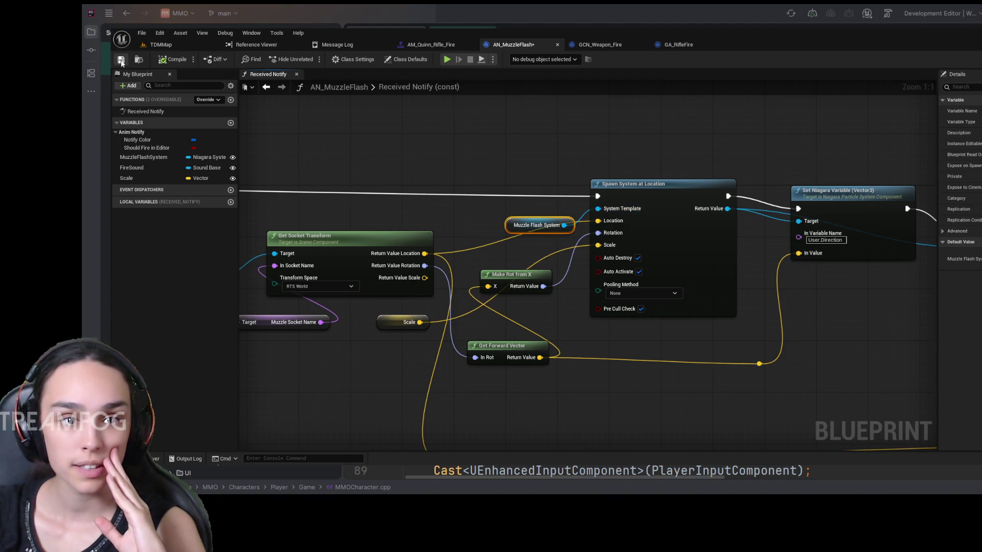
{"action": "left_click", "coordinate": [158, 45]}
{"action": "left_click", "coordinate": [332, 59]}
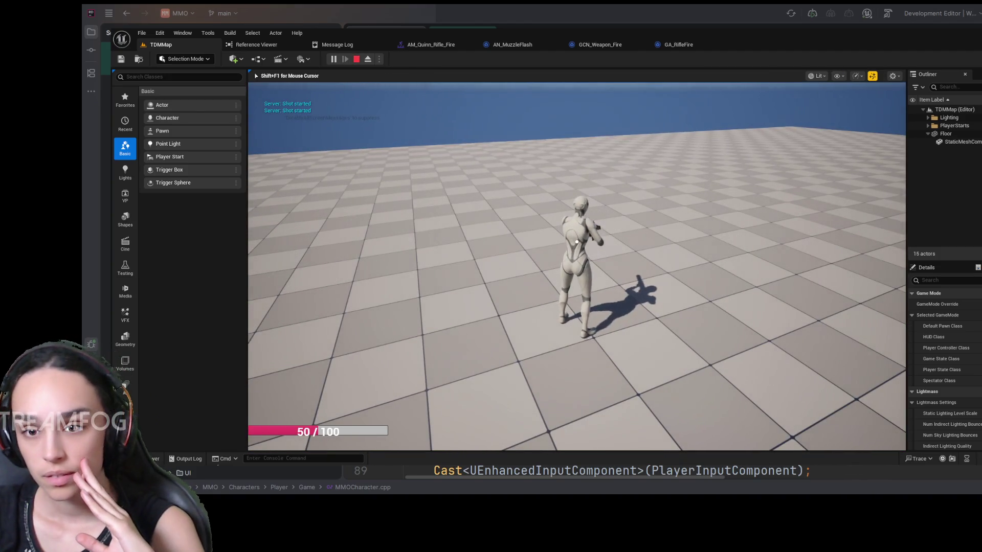
Aim and fire the rifle a few times, then stop the single play session.
{"action": "left_click", "coordinate": [577, 242]}
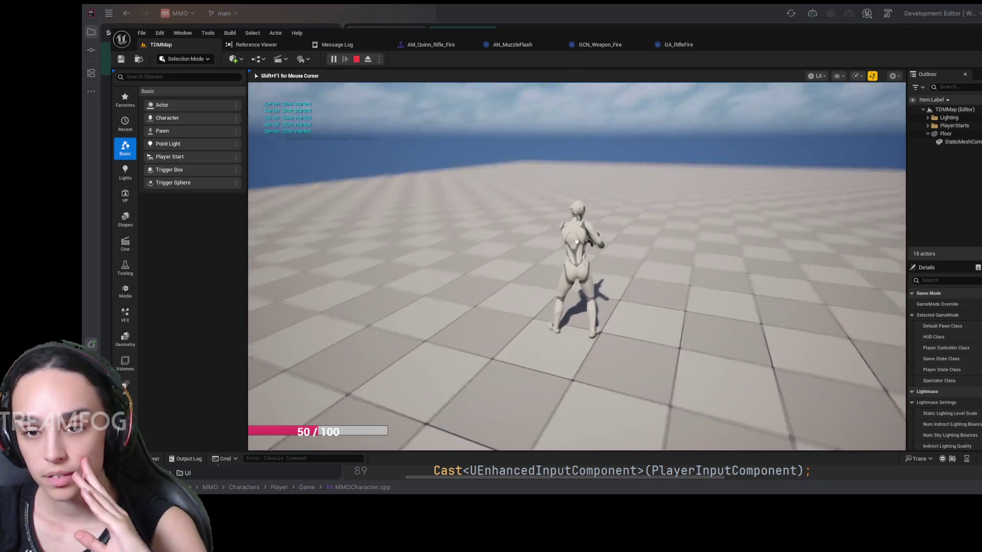
{"action": "right_click", "coordinate": [577, 242]}
{"action": "left_click", "coordinate": [577, 242]}
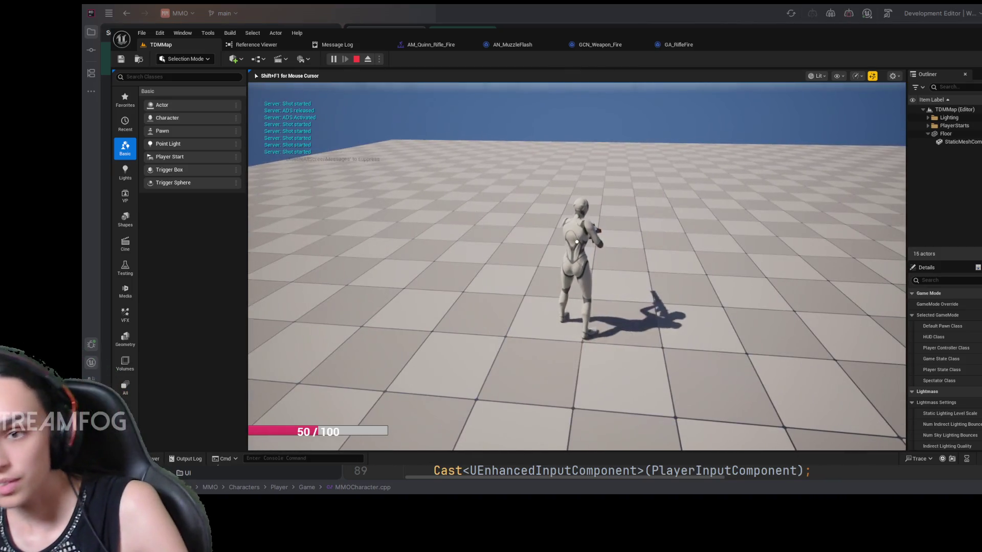
{"action": "left_click", "coordinate": [577, 242]}
{"action": "key", "text": "shift+F1"}
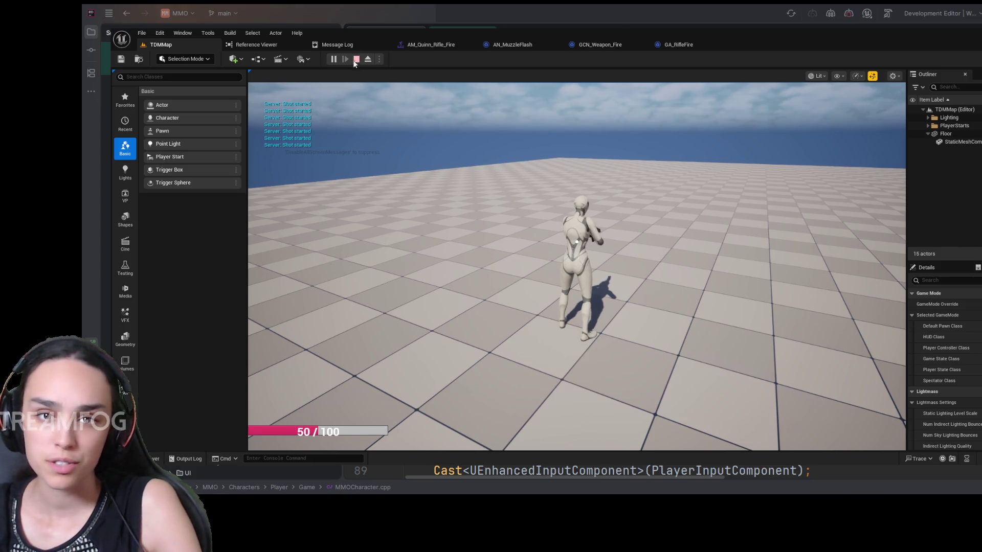
{"action": "left_click", "coordinate": [357, 59]}
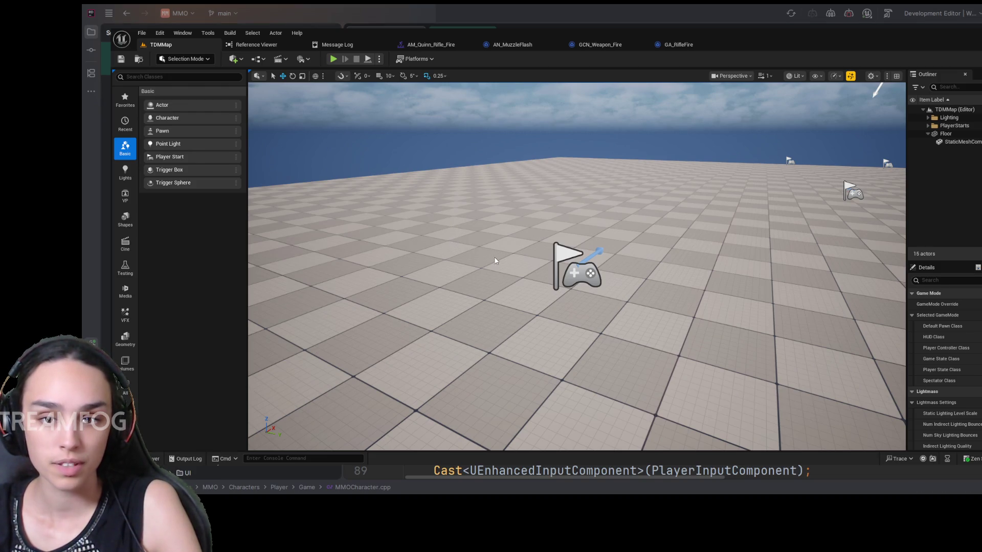
Start a multiplayer session and aim and fire repeatedly at the red character.
{"action": "left_click", "coordinate": [333, 59]}
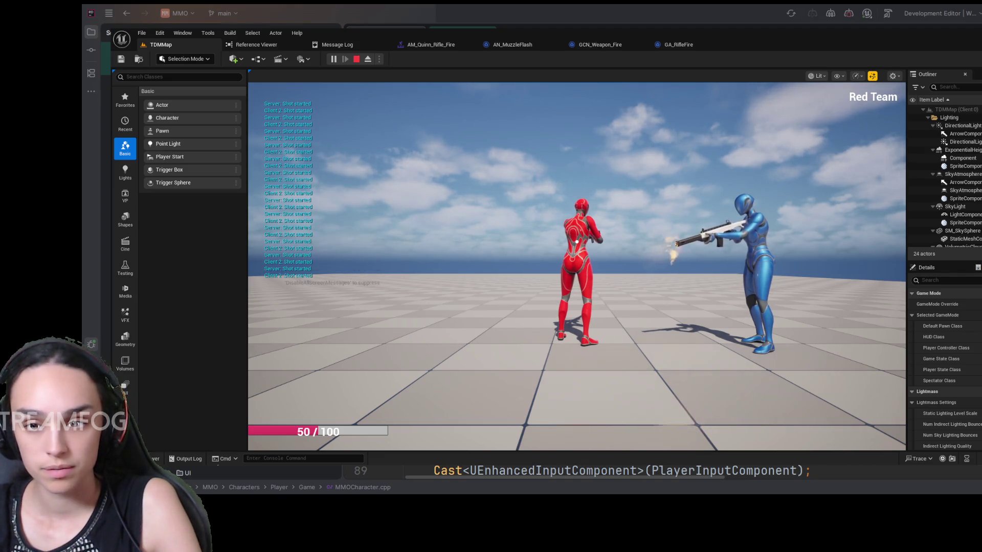
{"action": "left_click", "coordinate": [577, 242]}
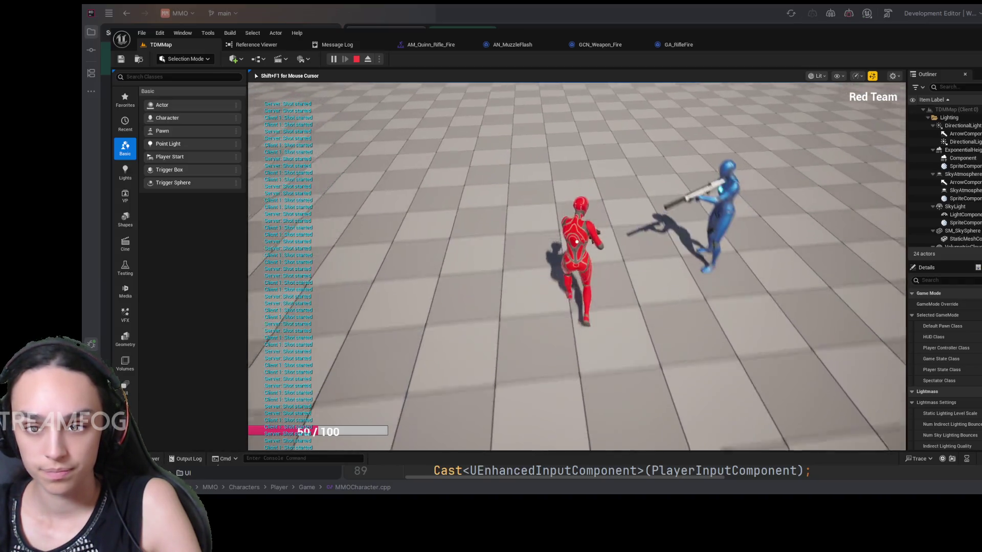
{"action": "right_click", "coordinate": [576, 241]}
{"action": "left_click", "coordinate": [576, 241]}
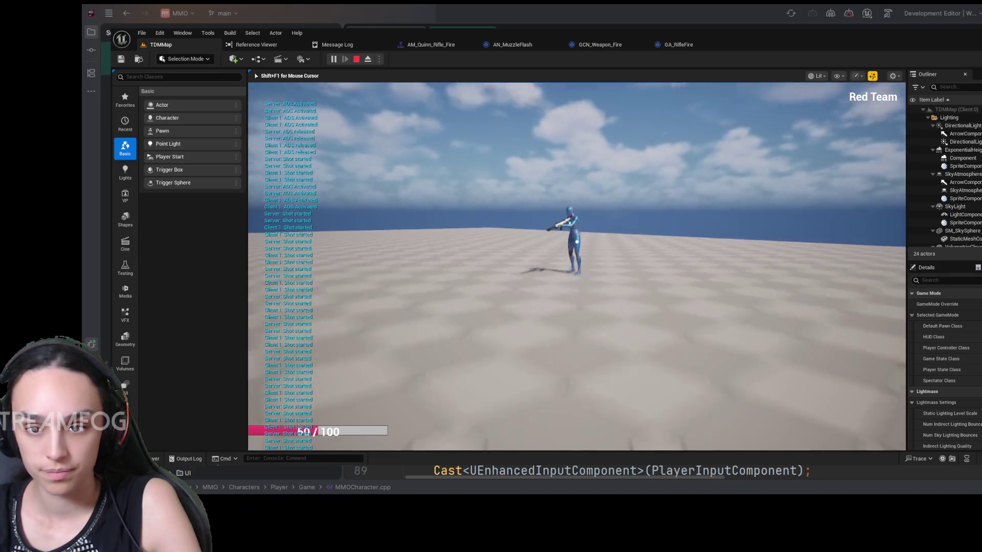
{"action": "left_click", "coordinate": [577, 242]}
{"action": "right_click", "coordinate": [576, 241]}
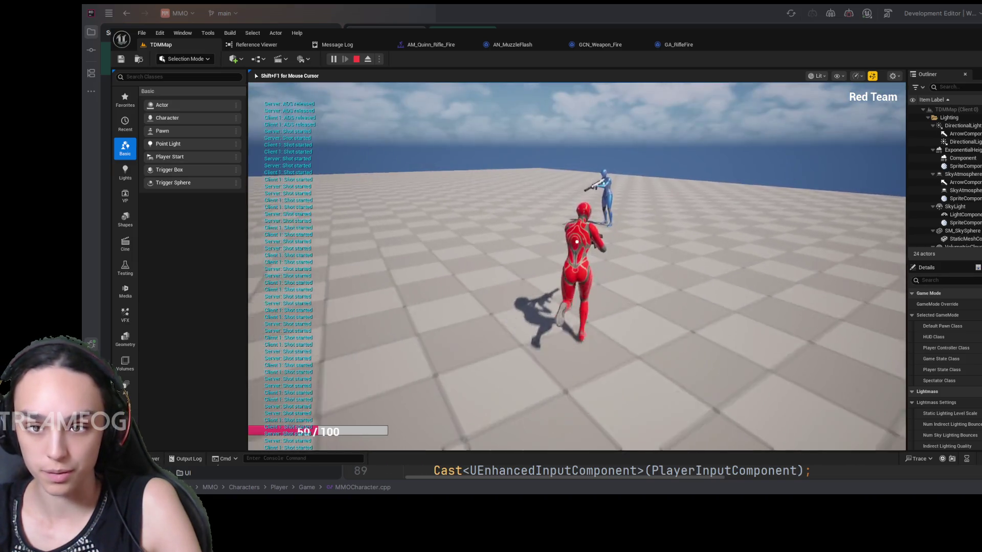
{"action": "left_click", "coordinate": [576, 242]}
{"action": "left_click", "coordinate": [577, 241]}
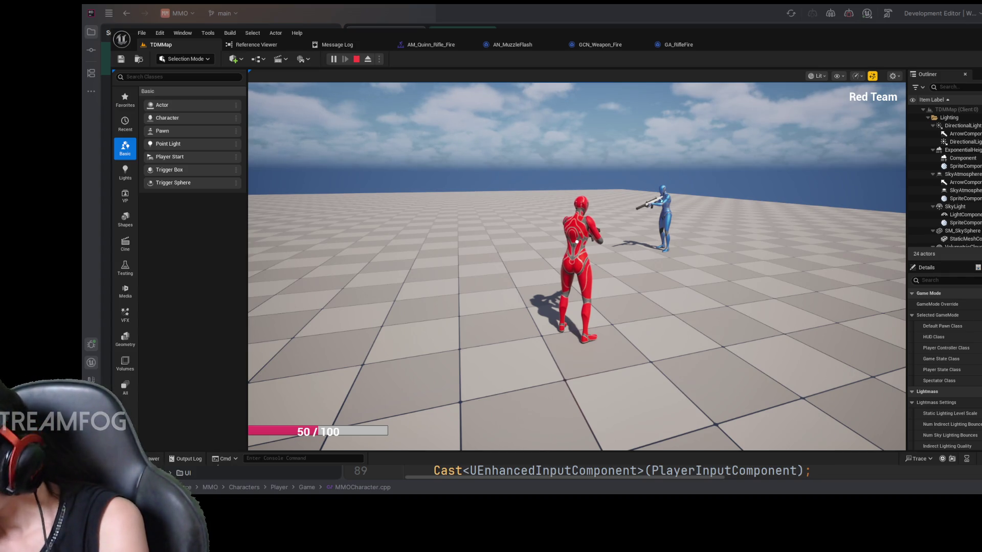
From the other client window, aim and fire a burst at the red character, then stop.
{"action": "left_click", "coordinate": [373, 303]}
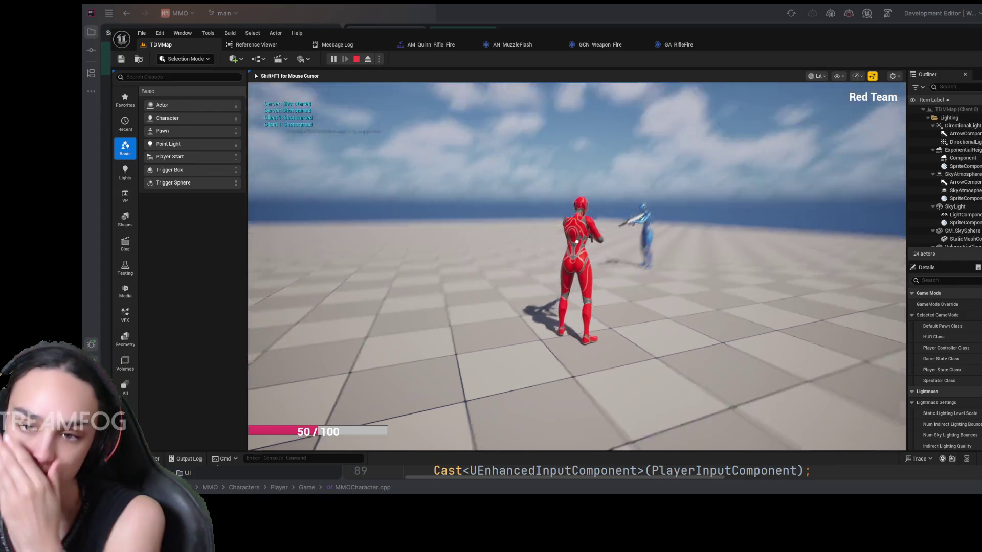
{"action": "right_click", "coordinate": [374, 304]}
{"action": "left_click", "coordinate": [374, 303]}
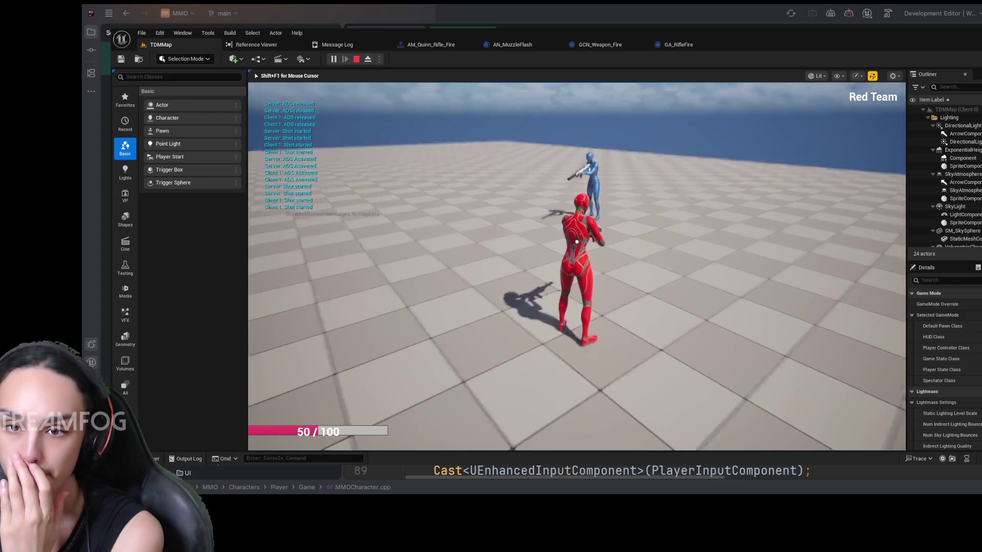
{"action": "left_click", "coordinate": [374, 303]}
{"action": "left_click", "coordinate": [373, 304]}
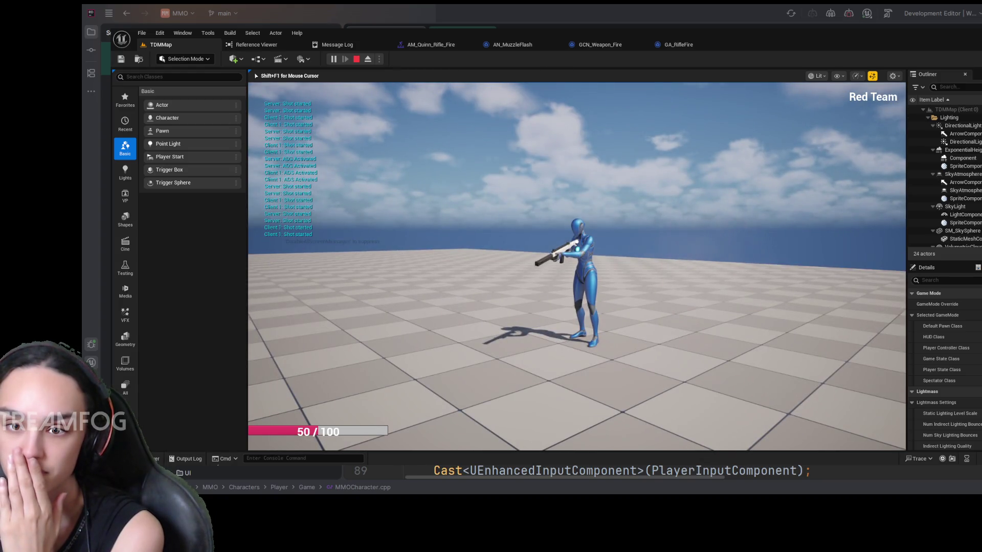
{"action": "left_click", "coordinate": [374, 303]}
{"action": "left_click", "coordinate": [374, 304]}
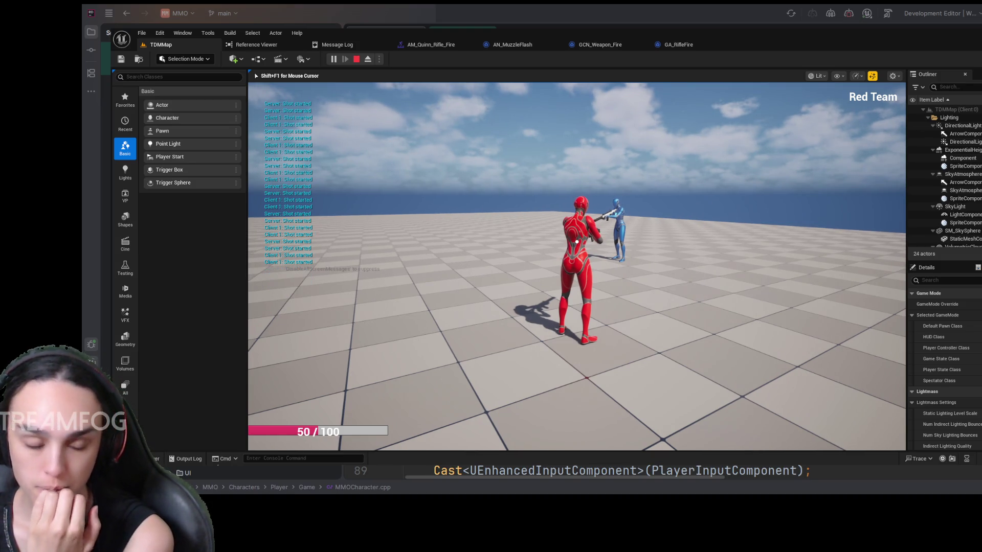
{"action": "key", "text": "shift+F1"}
{"action": "left_click", "coordinate": [355, 59]}
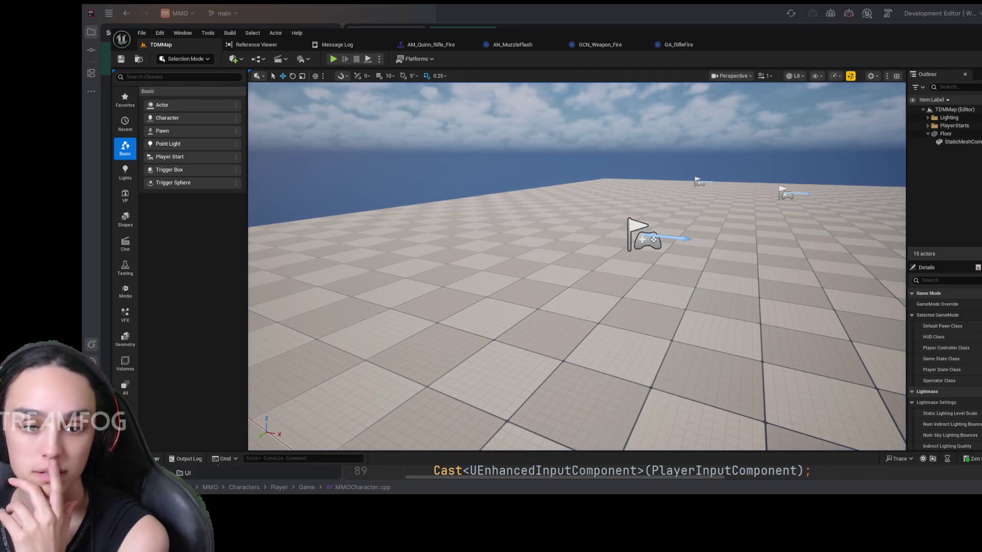
Browse the Content Drawer to Content > GameplayAbilitySystem > GameplayCues, then close the drawer.
{"action": "key", "text": "ctrl+space"}
{"action": "left_click", "coordinate": [477, 280]}
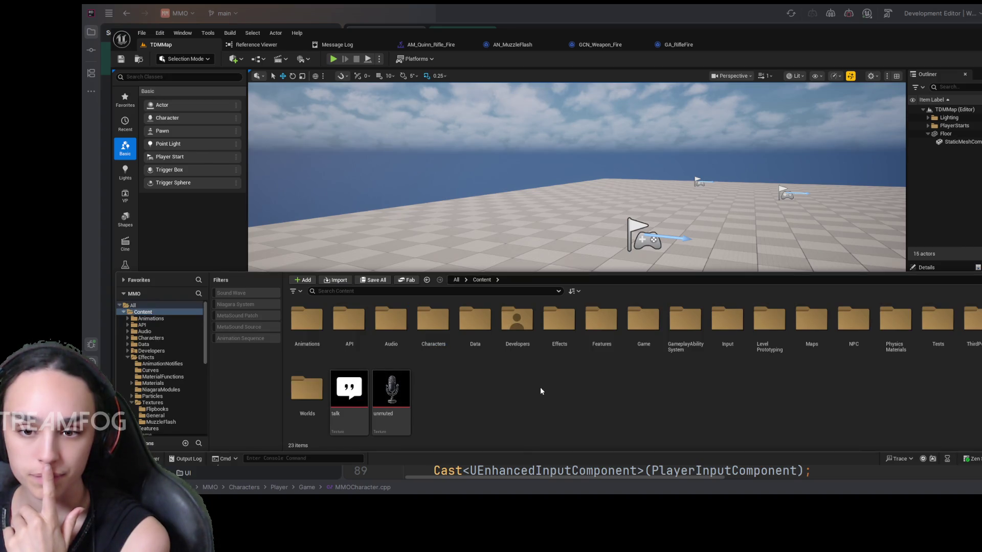
{"action": "double_click", "coordinate": [686, 327]}
{"action": "left_click", "coordinate": [355, 324]}
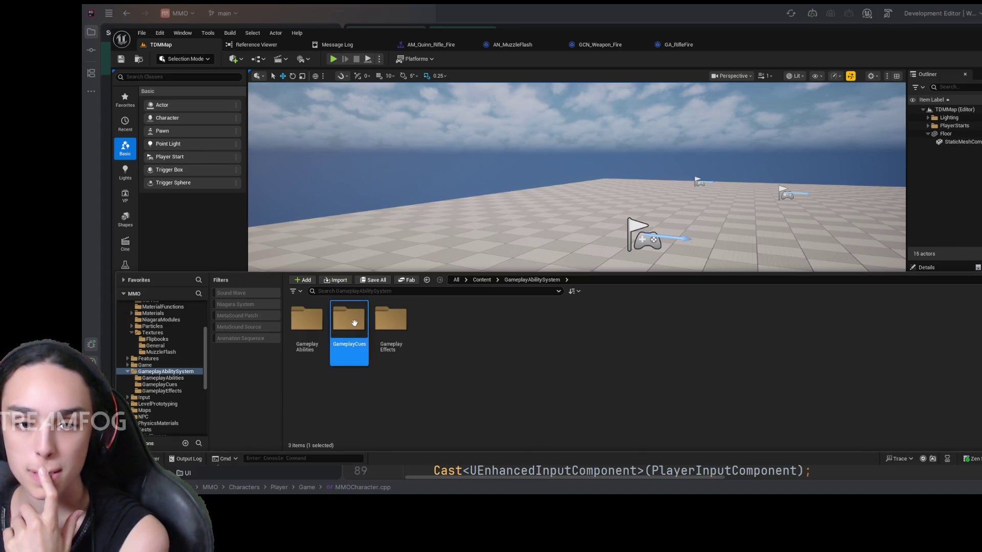
{"action": "double_click", "coordinate": [355, 324]}
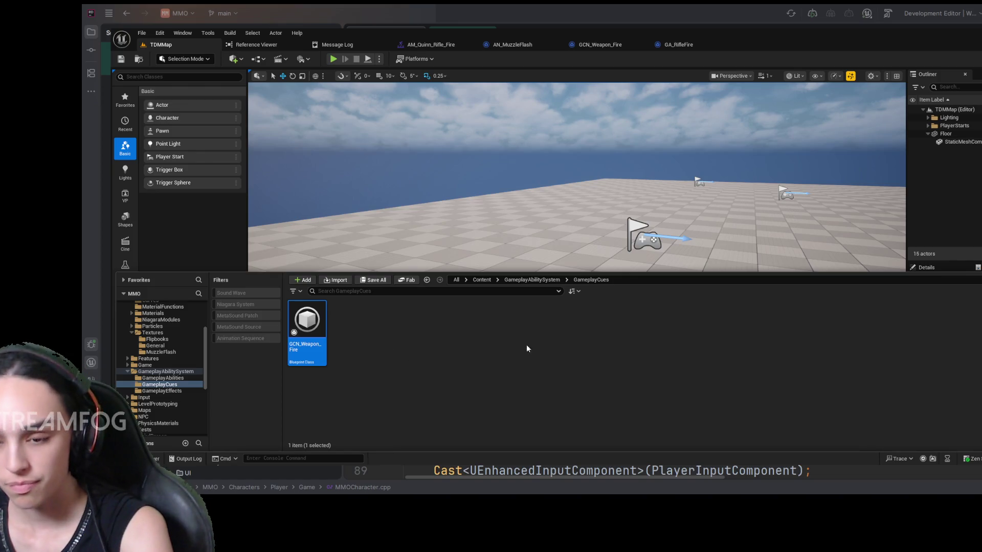
{"action": "key", "text": "ctrl+space"}
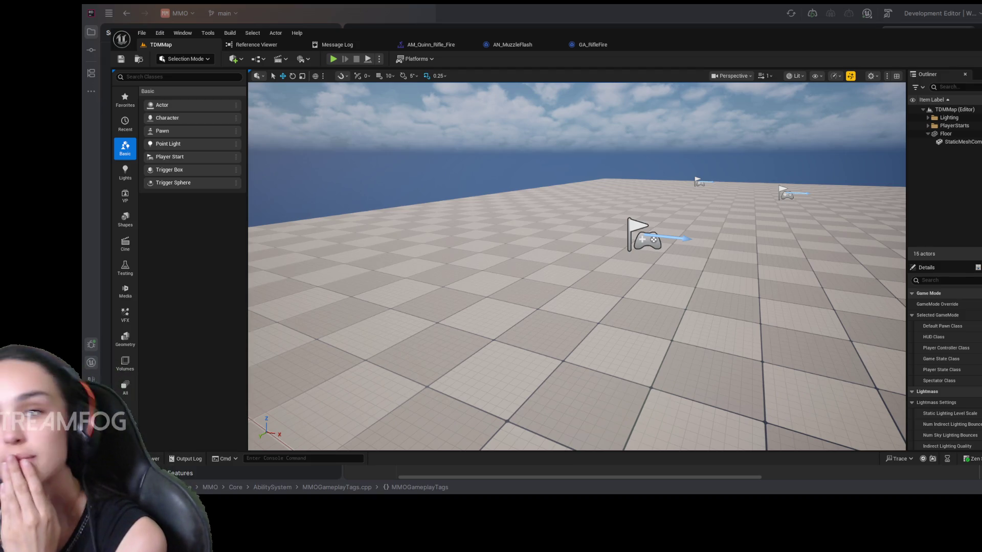
Zoom out and frame the full AN_MuzzleFlash notify graph, then return to GA_RifleFire's EventGraph.
{"action": "left_click", "coordinate": [510, 45]}
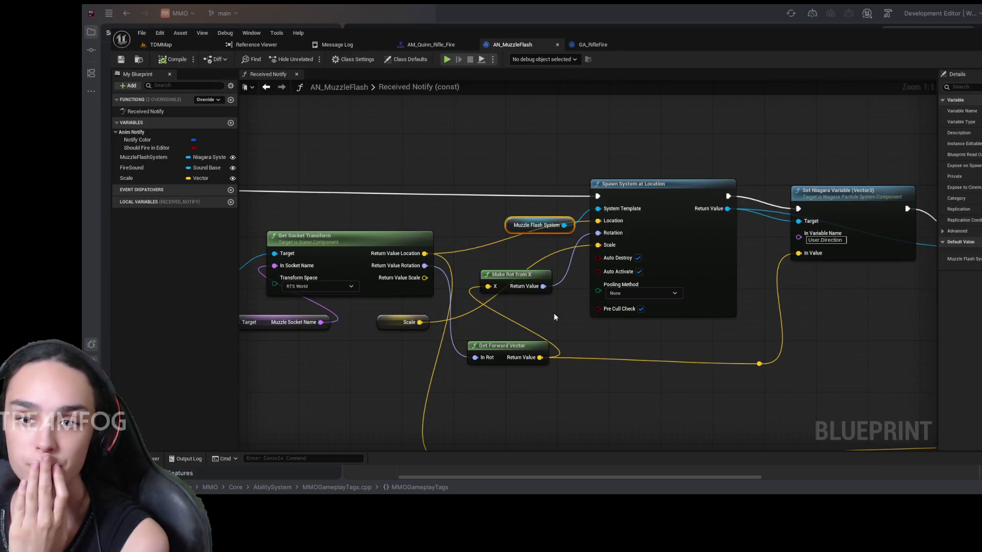
{"action": "scroll", "coordinate": [537, 362], "scroll_direction": "down", "scroll_amount": 1}
{"action": "scroll", "coordinate": [535, 409], "scroll_direction": "down", "scroll_amount": 1}
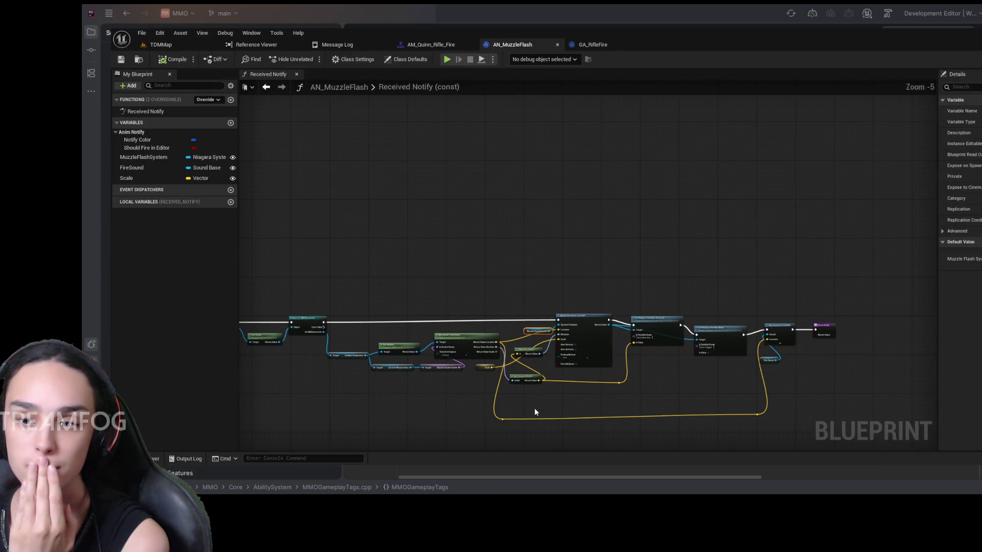
{"action": "scroll", "coordinate": [535, 408], "scroll_direction": "up", "scroll_amount": 1}
{"action": "scroll", "coordinate": [535, 412], "scroll_direction": "down", "scroll_amount": 3}
{"action": "mouse_move", "coordinate": [544, 397]}
{"action": "left_mouse_down"}
{"action": "mouse_move", "coordinate": [605, 367]}
{"action": "mouse_move", "coordinate": [645, 331]}
{"action": "mouse_move", "coordinate": [667, 377]}
{"action": "mouse_move", "coordinate": [629, 364]}
{"action": "left_mouse_up"}
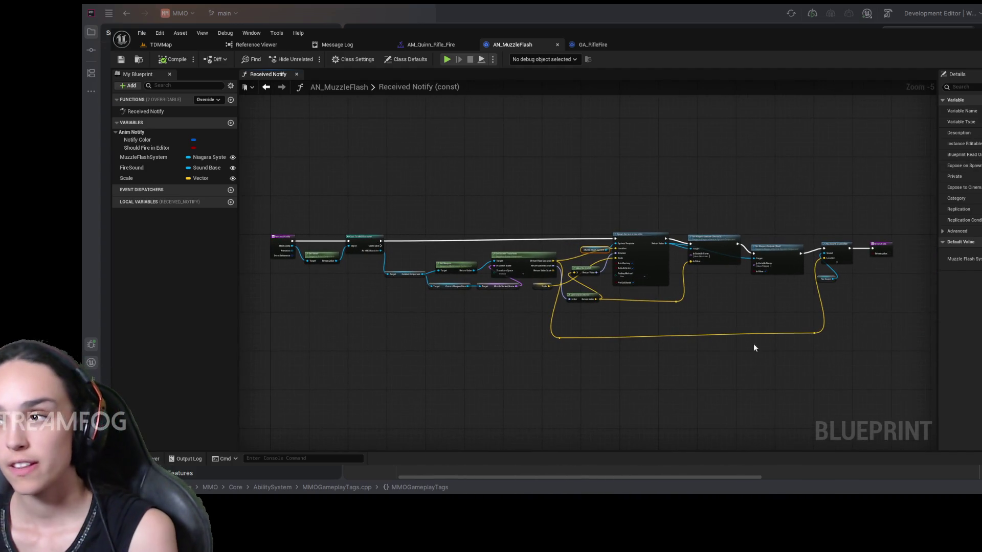
{"action": "left_click_drag", "start_coordinate": [754, 346], "coordinate": [721, 375]}
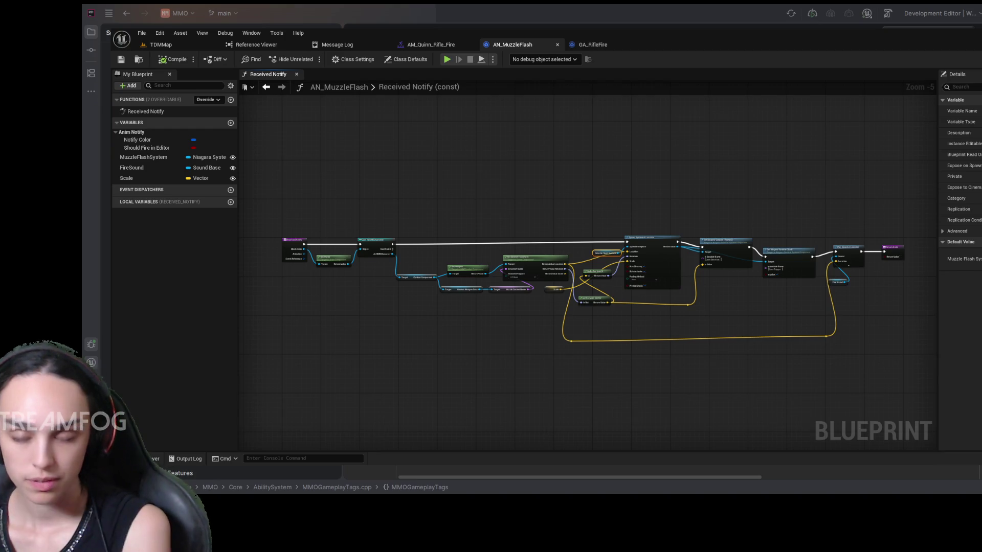
{"action": "left_click", "coordinate": [578, 44]}
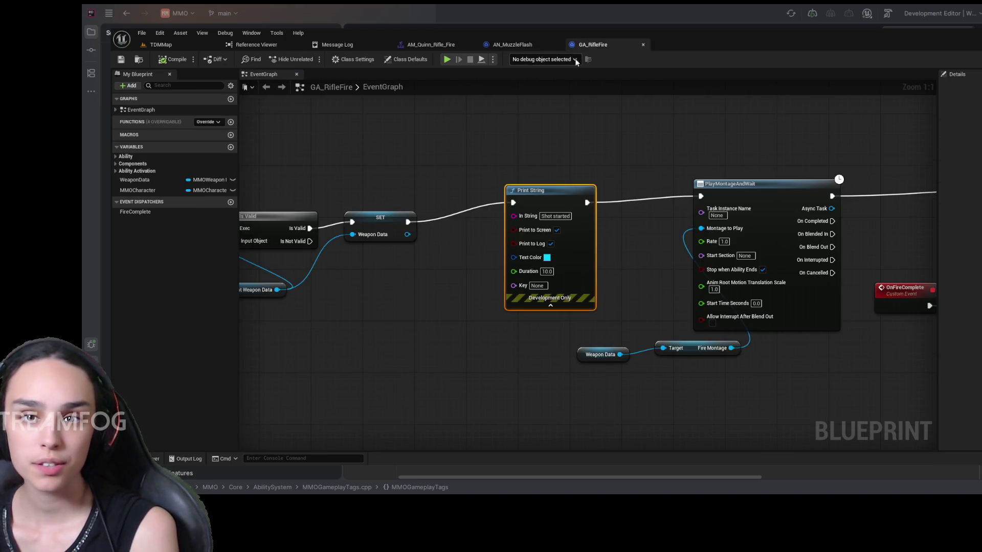
Switch to the AM_Quinn_Rifle_Fire montage and deselect its AN_MuzzleFlash notify.
{"action": "left_click", "coordinate": [437, 47]}
{"action": "left_click", "coordinate": [544, 397]}
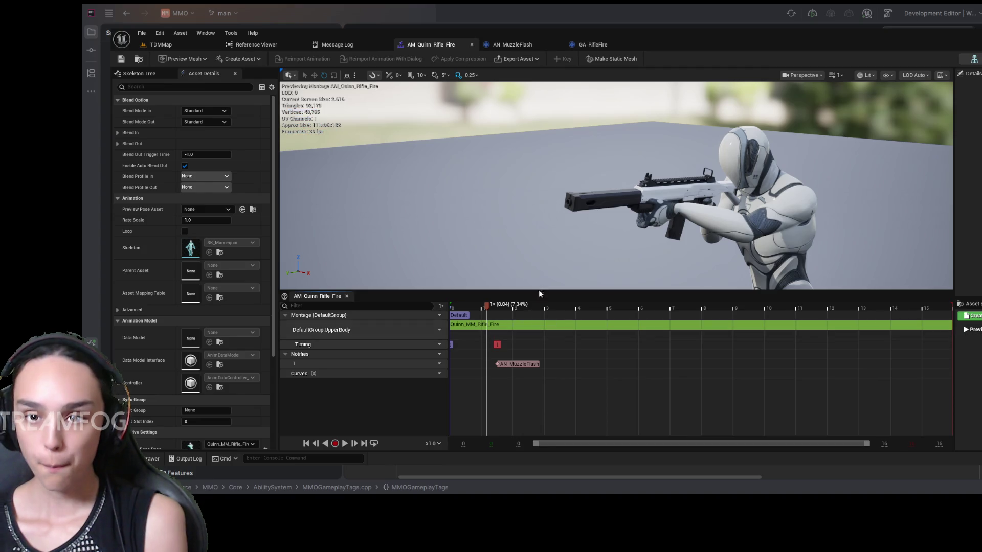
Select the montage's AN_MuzzleFlash notify and open its NS_WeaponFire_MuzzleFlash_Rifle Niagara system from the Content Drawer.
{"action": "left_click", "coordinate": [148, 459]}
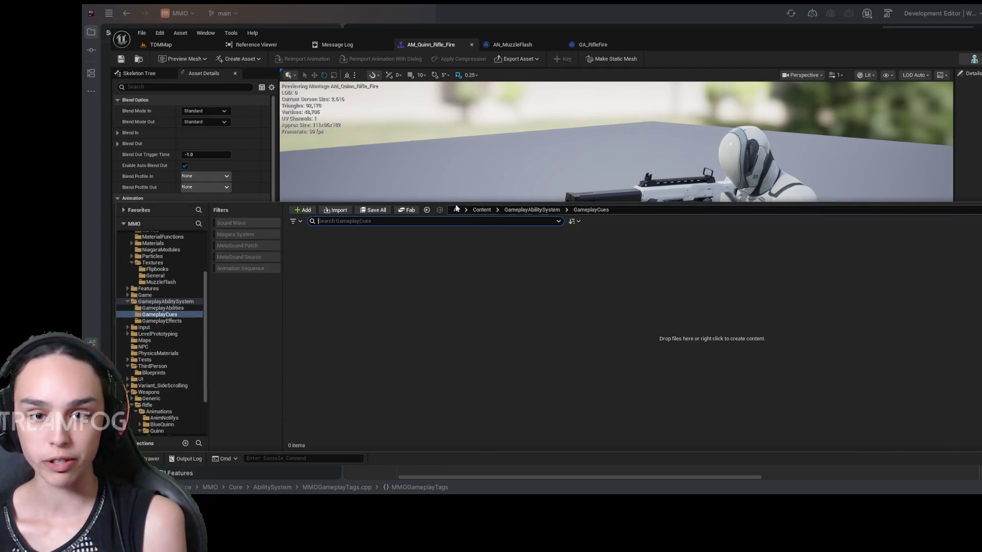
{"action": "left_click", "coordinate": [592, 45]}
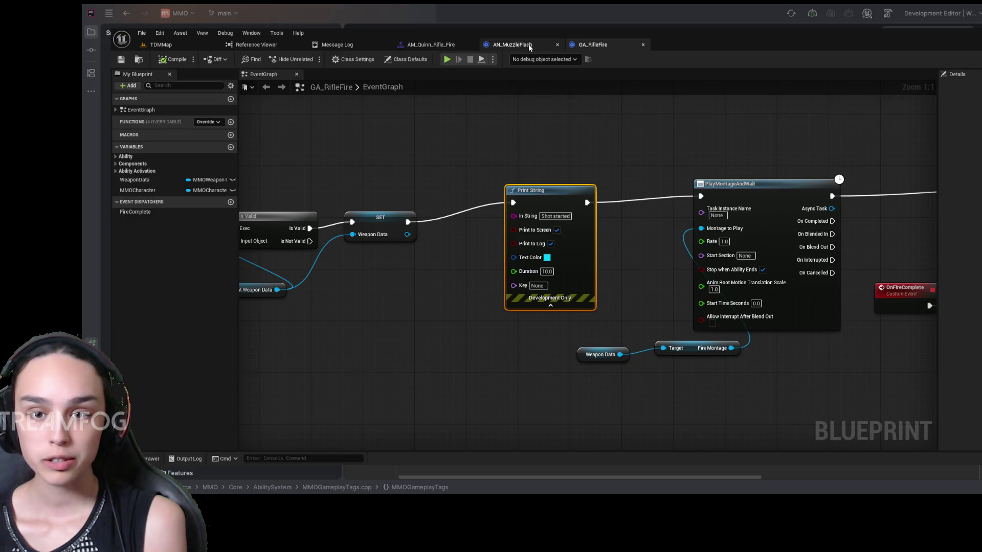
{"action": "left_click", "coordinate": [514, 45]}
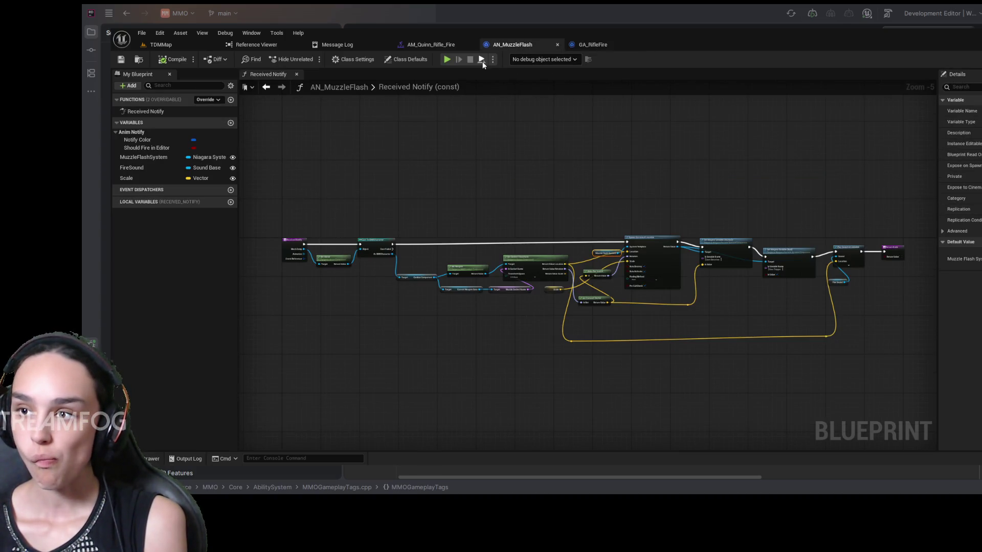
{"action": "left_click", "coordinate": [436, 44]}
{"action": "left_click", "coordinate": [518, 364]}
{"action": "key", "text": "ctrl+space"}
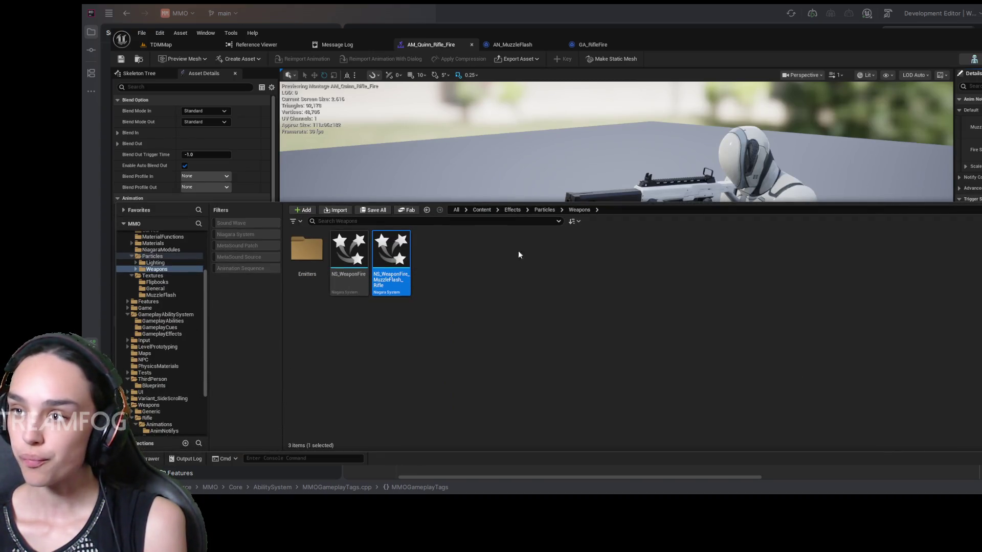
{"action": "double_click", "coordinate": [385, 249]}
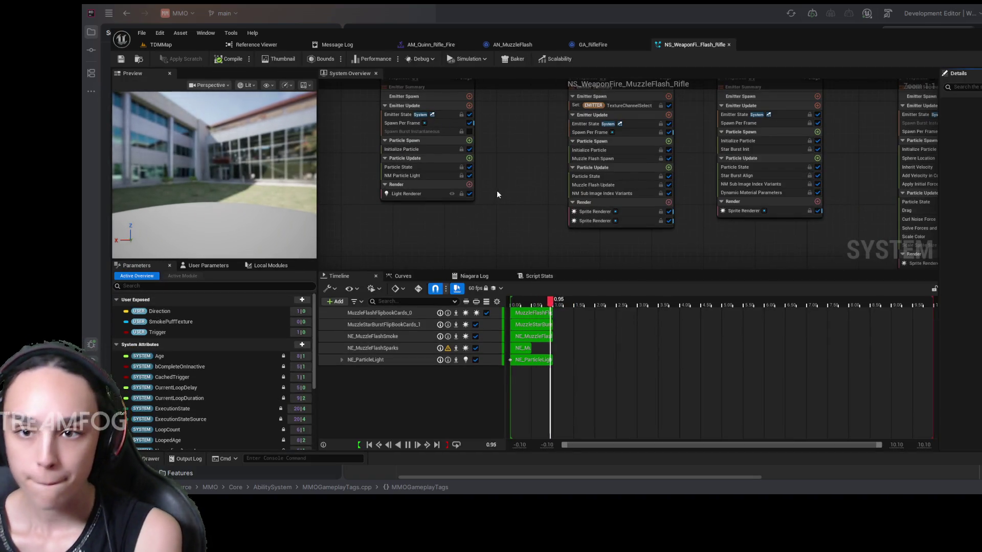
Zoom and pan the System Overview so all the muzzle flash emitters are readable.
{"action": "scroll", "coordinate": [751, 227], "scroll_direction": "down", "scroll_amount": 3}
{"action": "mouse_move", "coordinate": [752, 226]}
{"action": "left_mouse_down"}
{"action": "mouse_move", "coordinate": [631, 202]}
{"action": "mouse_move", "coordinate": [649, 149]}
{"action": "mouse_move", "coordinate": [666, 165]}
{"action": "mouse_move", "coordinate": [761, 189]}
{"action": "left_mouse_up"}
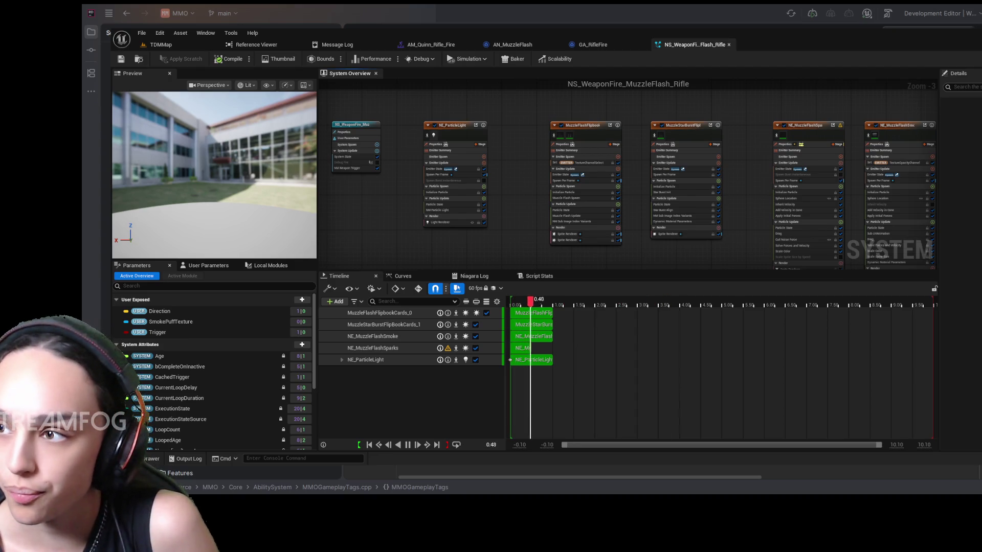
{"action": "scroll", "coordinate": [436, 231], "scroll_direction": "up", "scroll_amount": 3}
{"action": "left_click_drag", "start_coordinate": [435, 231], "coordinate": [495, 256]}
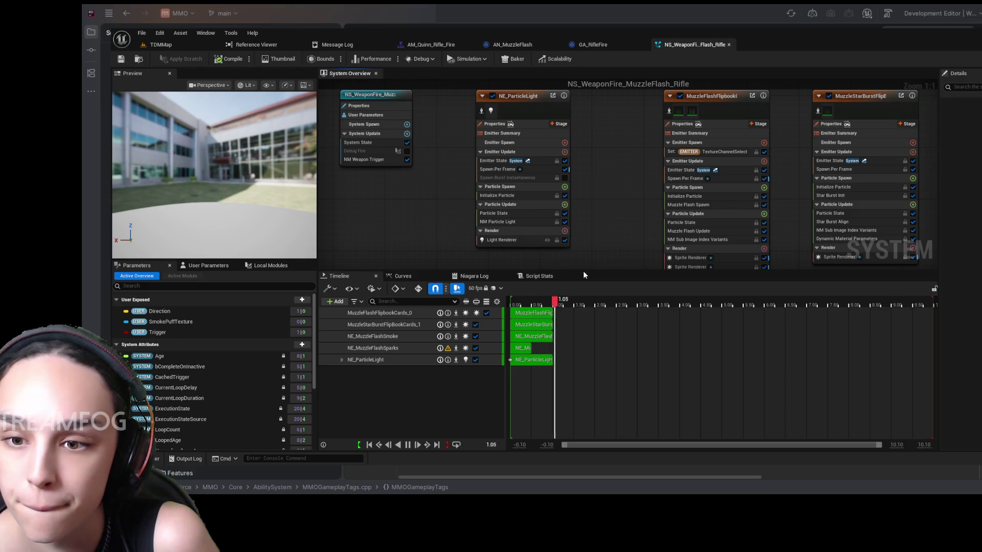
{"action": "left_click_drag", "start_coordinate": [584, 271], "coordinate": [583, 350]}
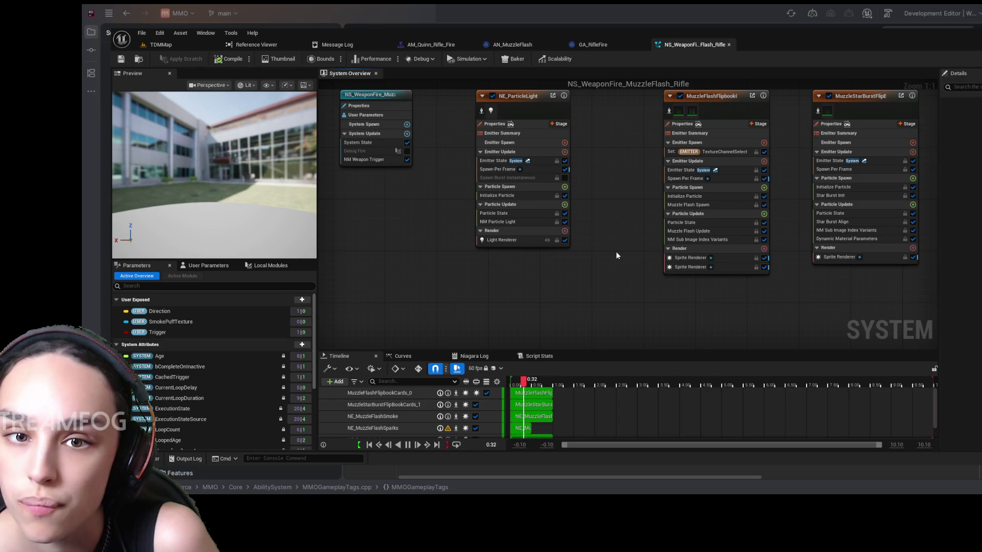
{"action": "mouse_move", "coordinate": [625, 241]}
{"action": "left_mouse_down"}
{"action": "mouse_move", "coordinate": [605, 259]}
{"action": "mouse_move", "coordinate": [529, 269]}
{"action": "left_mouse_up"}
{"action": "left_click_drag", "start_coordinate": [772, 278], "coordinate": [686, 280]}
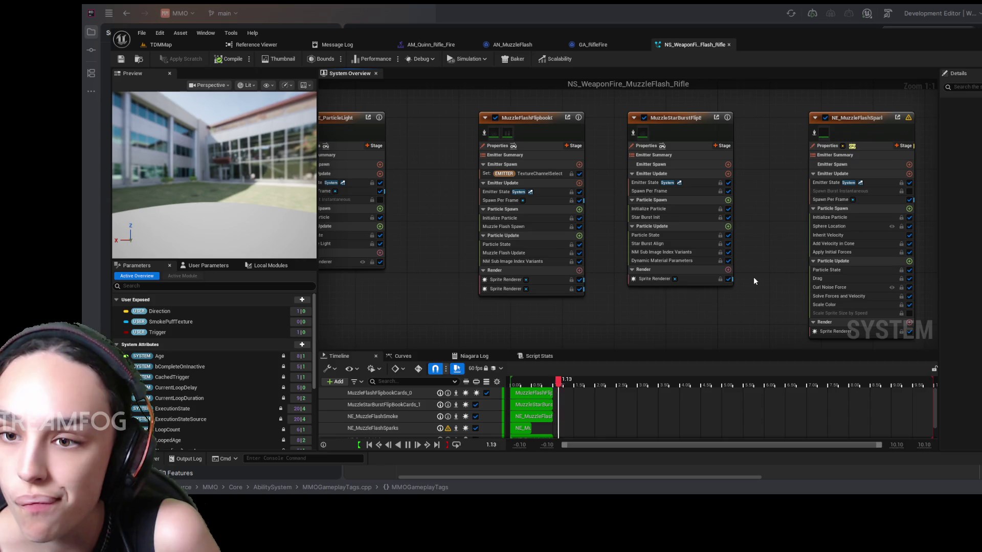
{"action": "left_click_drag", "start_coordinate": [760, 292], "coordinate": [616, 276]}
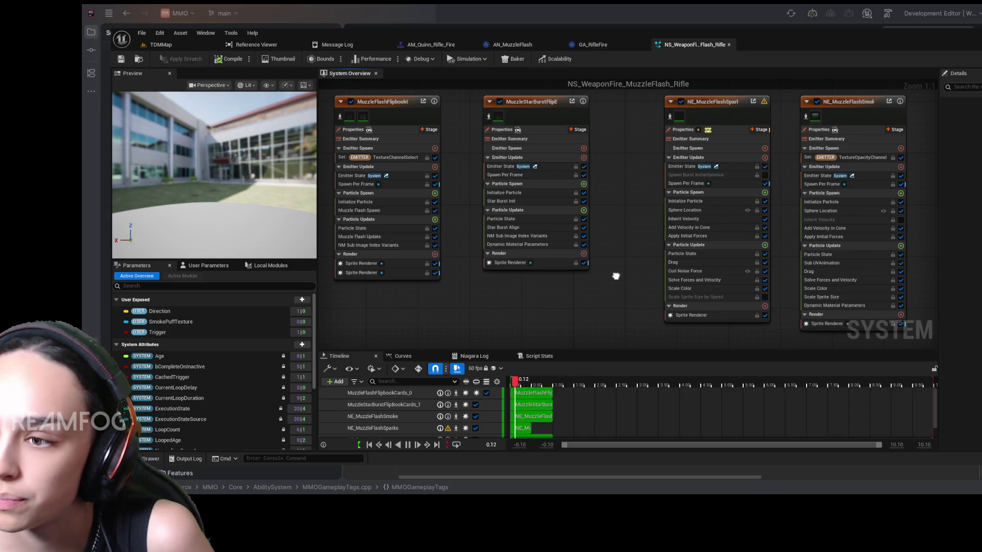
{"action": "mouse_move", "coordinate": [616, 276]}
{"action": "left_mouse_down"}
{"action": "mouse_move", "coordinate": [608, 251]}
{"action": "mouse_move", "coordinate": [606, 272]}
{"action": "left_mouse_up"}
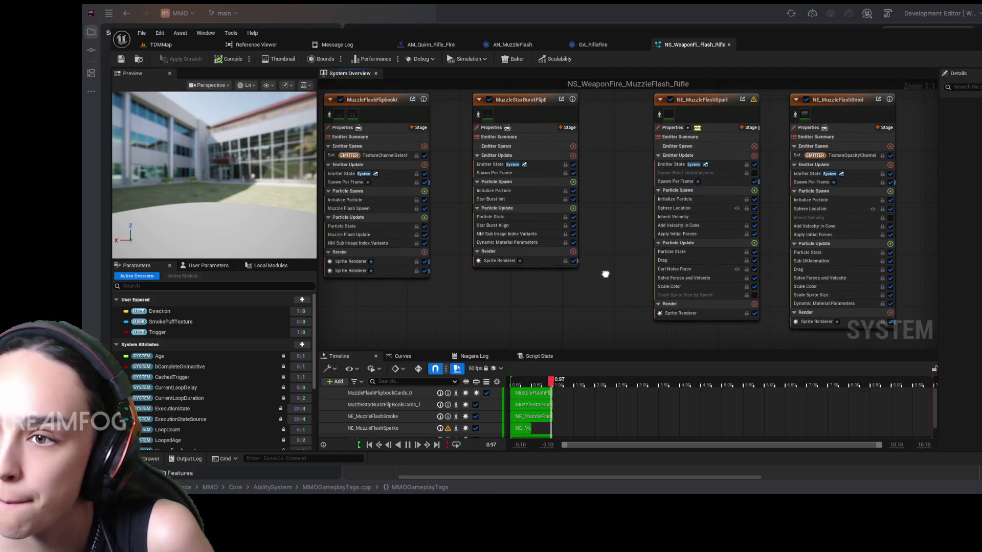
Select NE_MuzzleFlashSparks, filter its Details by 'lo', and scroll through the properties.
{"action": "left_click", "coordinate": [718, 104]}
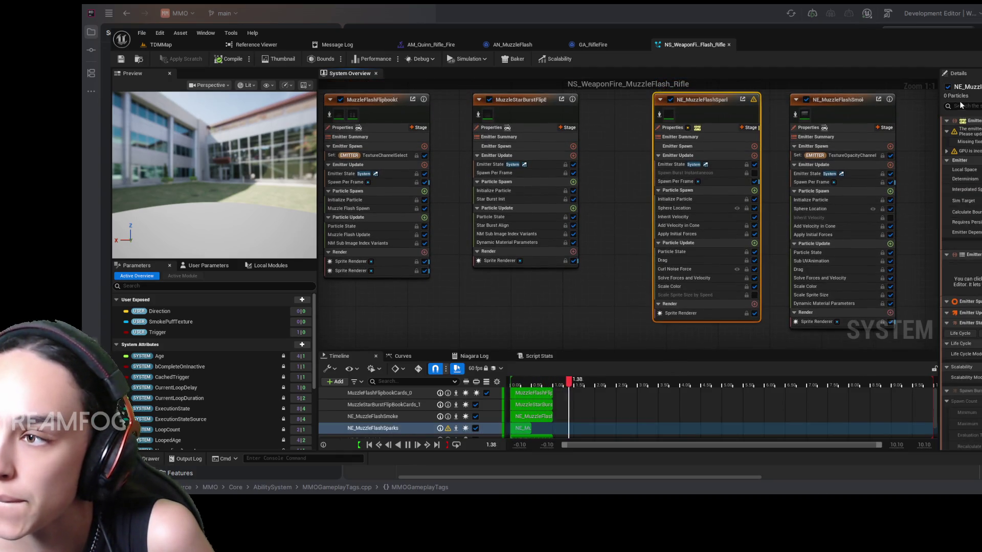
{"action": "type", "text": "lo"}
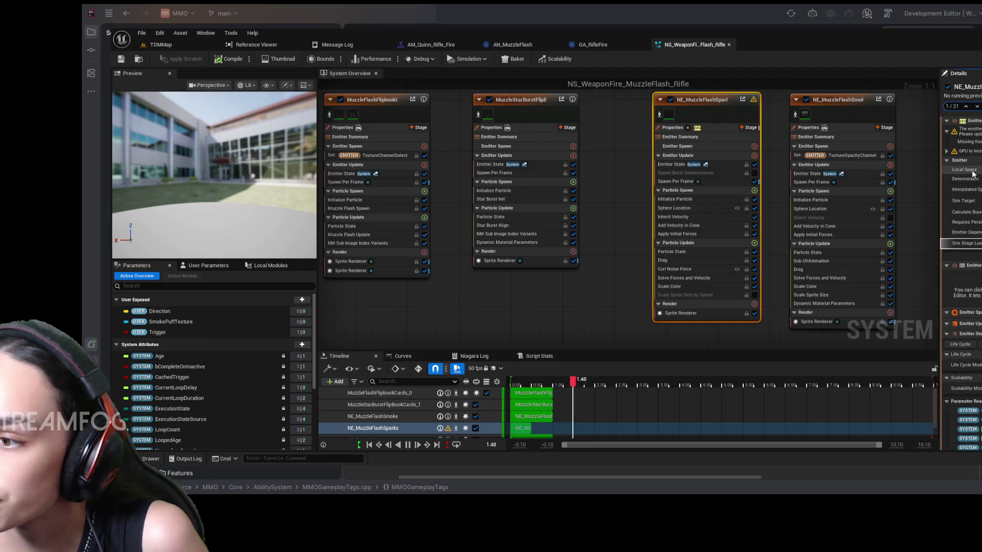
{"action": "scroll", "coordinate": [974, 174], "scroll_direction": "down", "scroll_amount": 5}
{"action": "scroll", "coordinate": [973, 174], "scroll_direction": "down", "scroll_amount": 5}
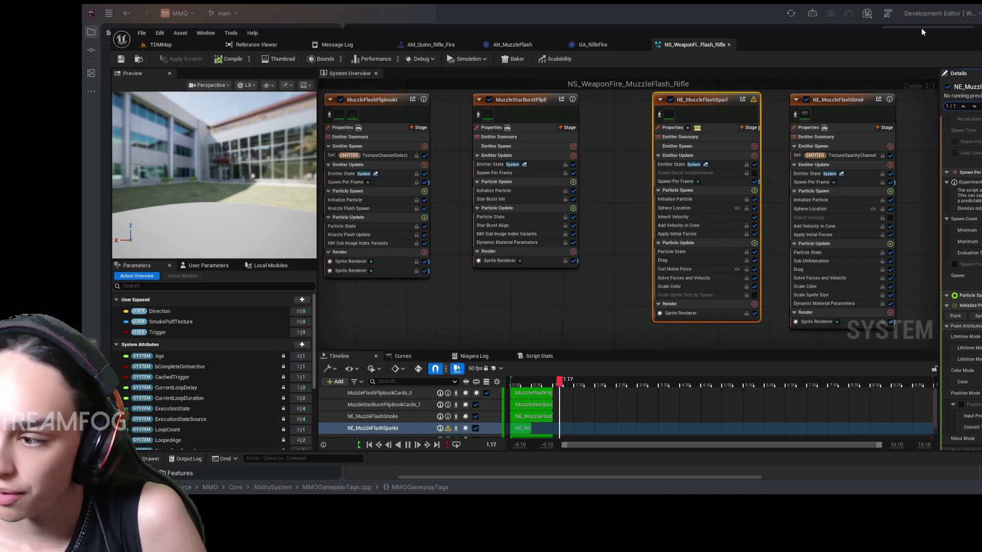
{"action": "scroll", "coordinate": [961, 231], "scroll_direction": "down", "scroll_amount": 3}
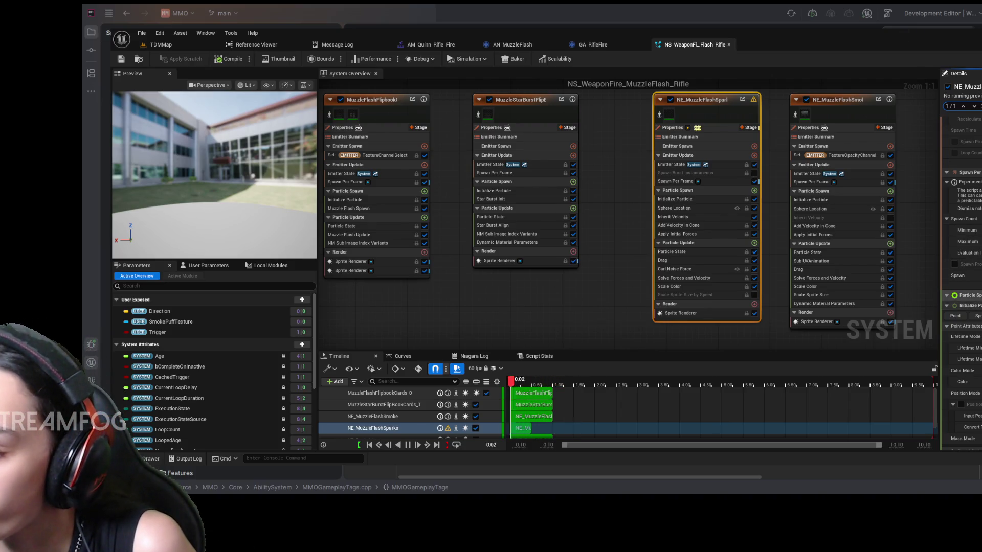
{"action": "scroll", "coordinate": [961, 230], "scroll_direction": "down", "scroll_amount": 10}
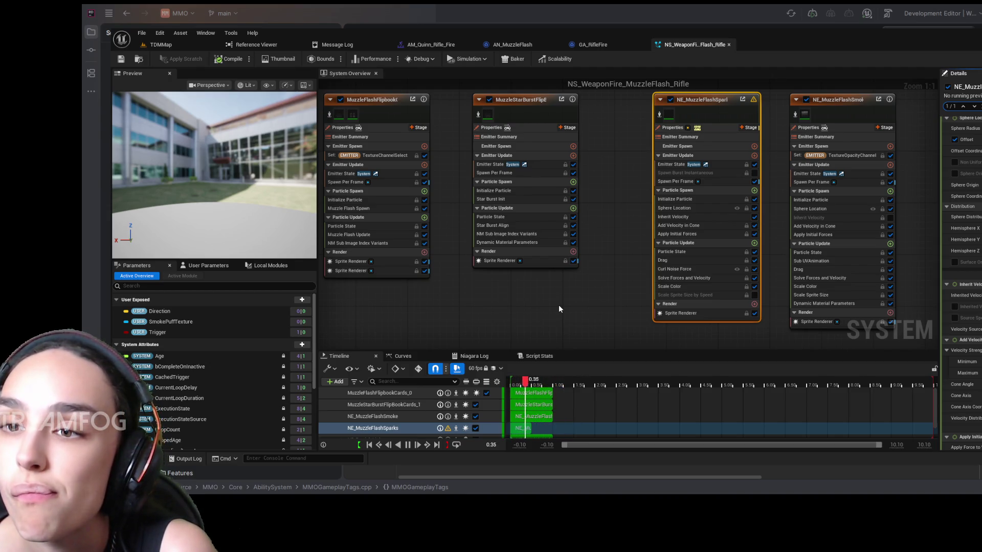
Pan the System Overview across NE_ParticleLight and the NS_WeaponFire system node.
{"action": "mouse_move", "coordinate": [430, 290]}
{"action": "left_mouse_down"}
{"action": "mouse_move", "coordinate": [710, 302]}
{"action": "mouse_move", "coordinate": [707, 320]}
{"action": "left_mouse_up"}
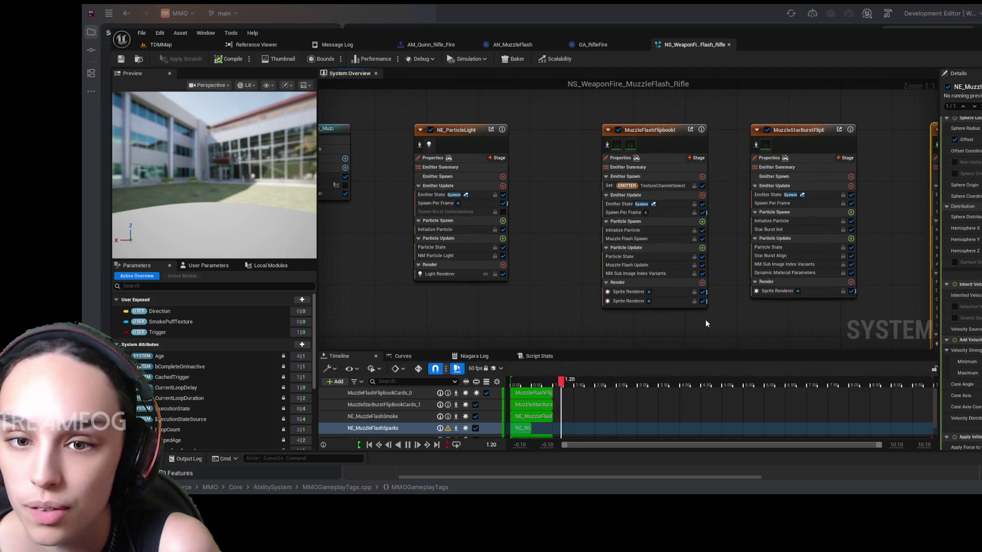
{"action": "left_click_drag", "start_coordinate": [463, 286], "coordinate": [565, 285]}
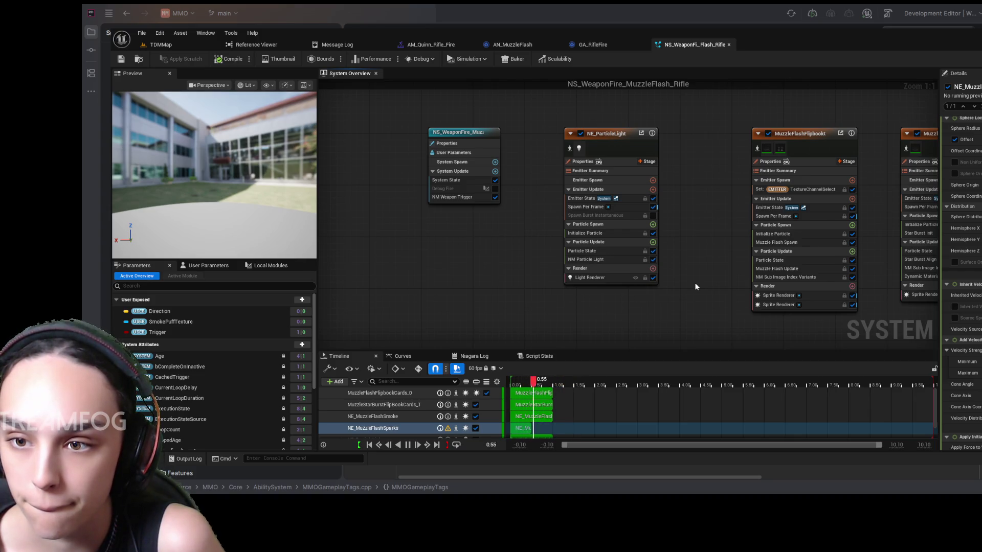
{"action": "left_click_drag", "start_coordinate": [695, 284], "coordinate": [576, 281]}
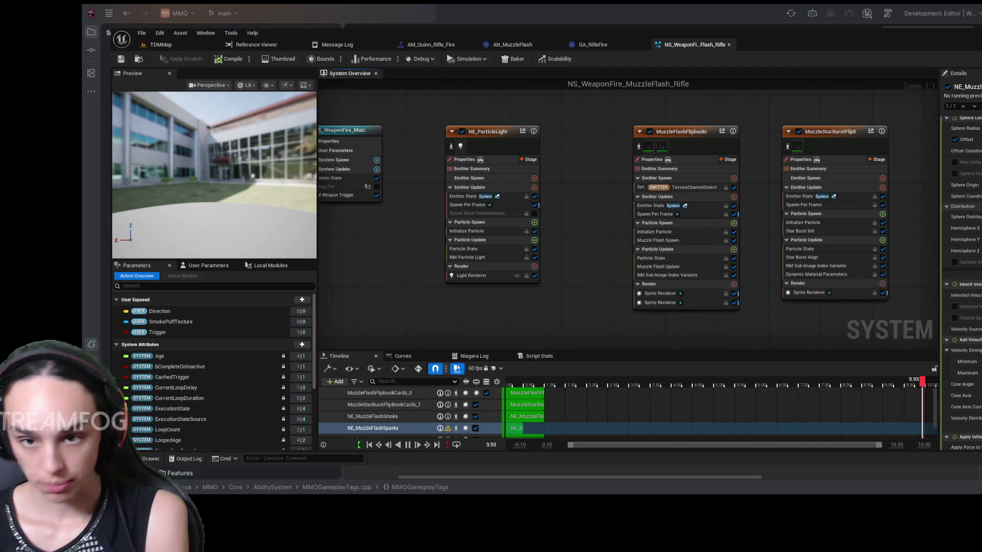
Return to the AN_MuzzleFlash graph and zoom into the start of Received Notify.
{"action": "left_click", "coordinate": [609, 44]}
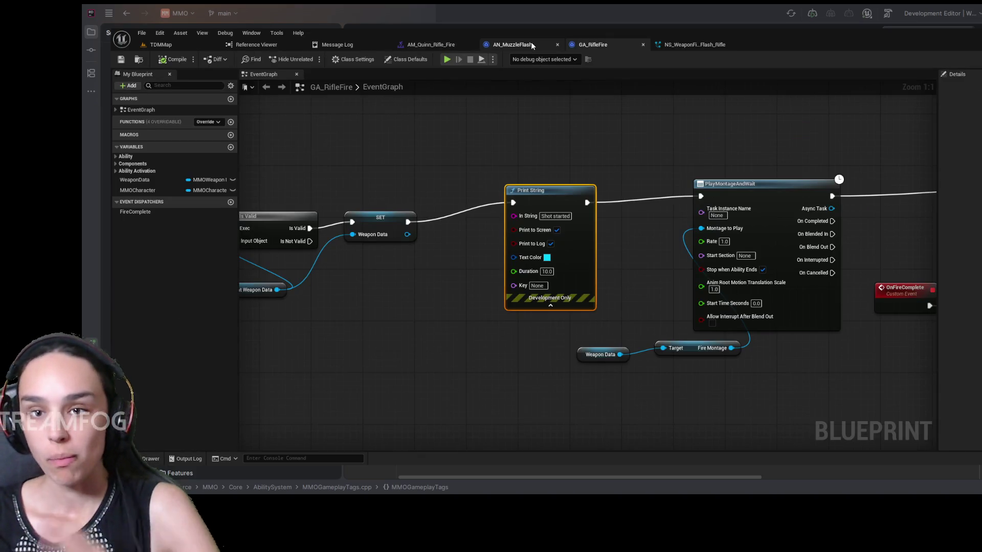
{"action": "left_click", "coordinate": [516, 44]}
{"action": "scroll", "coordinate": [487, 199], "scroll_direction": "up", "scroll_amount": 5}
{"action": "left_click_drag", "start_coordinate": [492, 240], "coordinate": [580, 159]}
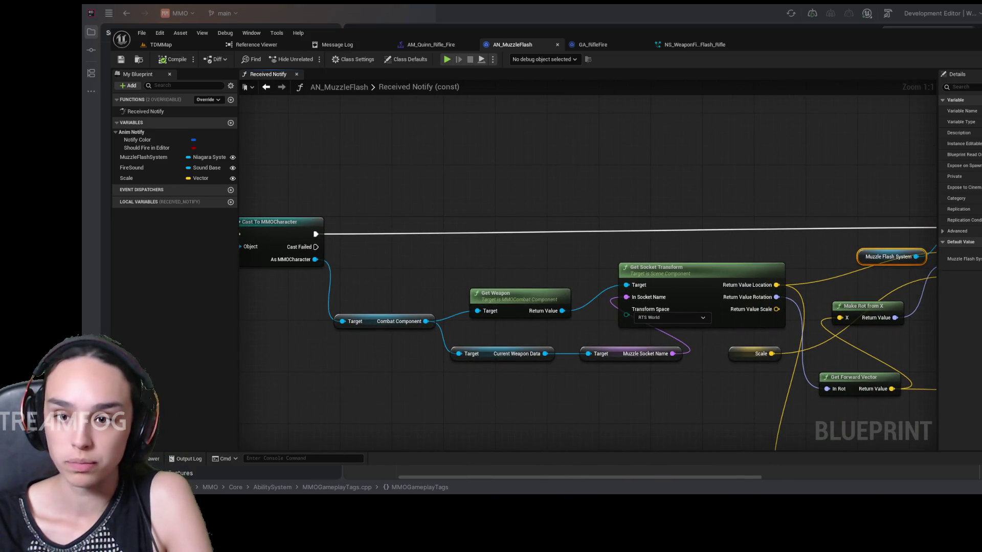
Add an Is Valid check on Combat Component between the cast and Spawn System at Location.
{"action": "left_click_drag", "start_coordinate": [409, 388], "coordinate": [479, 367]}
{"action": "left_click_drag", "start_coordinate": [408, 362], "coordinate": [496, 351]}
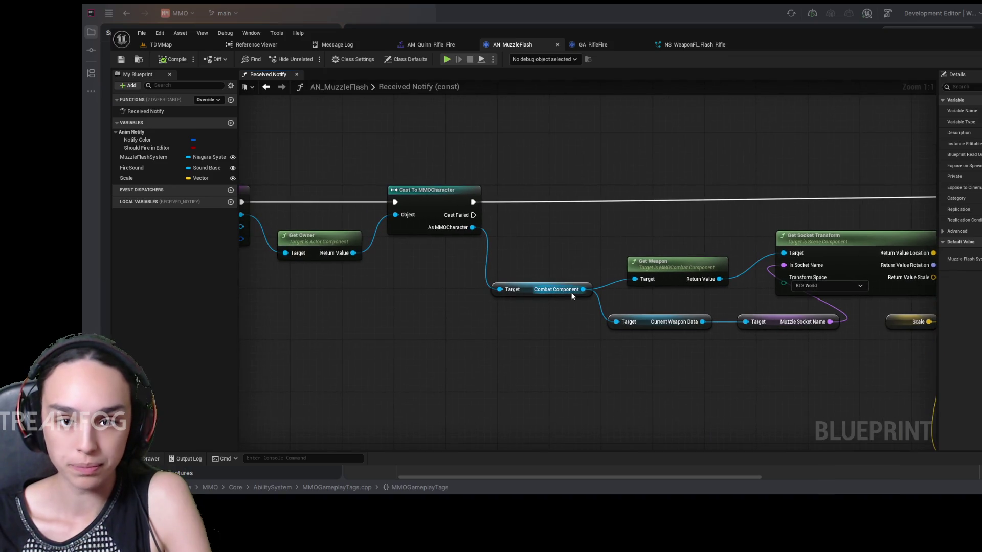
{"action": "mouse_move", "coordinate": [584, 290]}
{"action": "left_mouse_down"}
{"action": "mouse_move", "coordinate": [566, 240]}
{"action": "mouse_move", "coordinate": [563, 47]}
{"action": "left_mouse_up"}
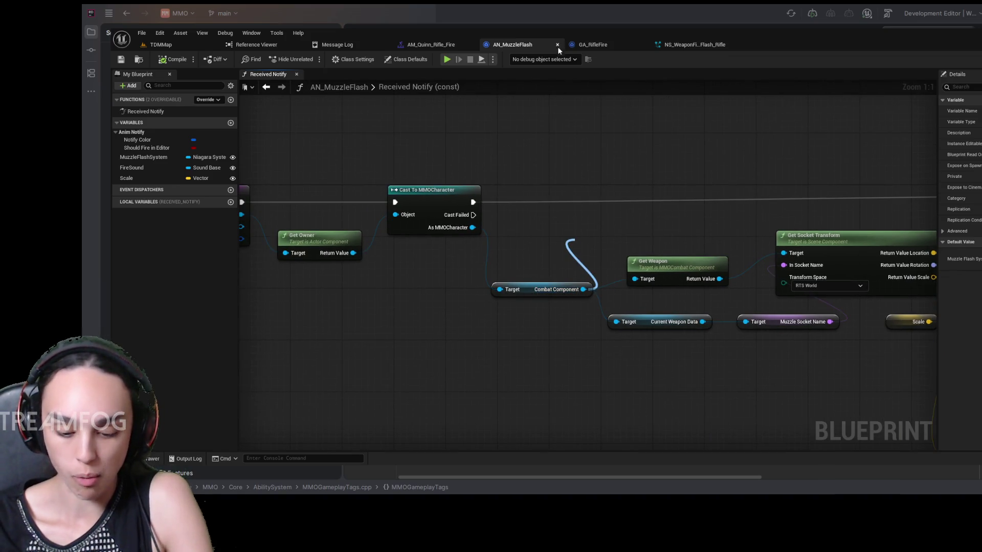
{"action": "left_click", "coordinate": [625, 316]}
{"action": "left_click_drag", "start_coordinate": [608, 241], "coordinate": [630, 184]}
{"action": "left_click_drag", "start_coordinate": [474, 202], "coordinate": [595, 196]}
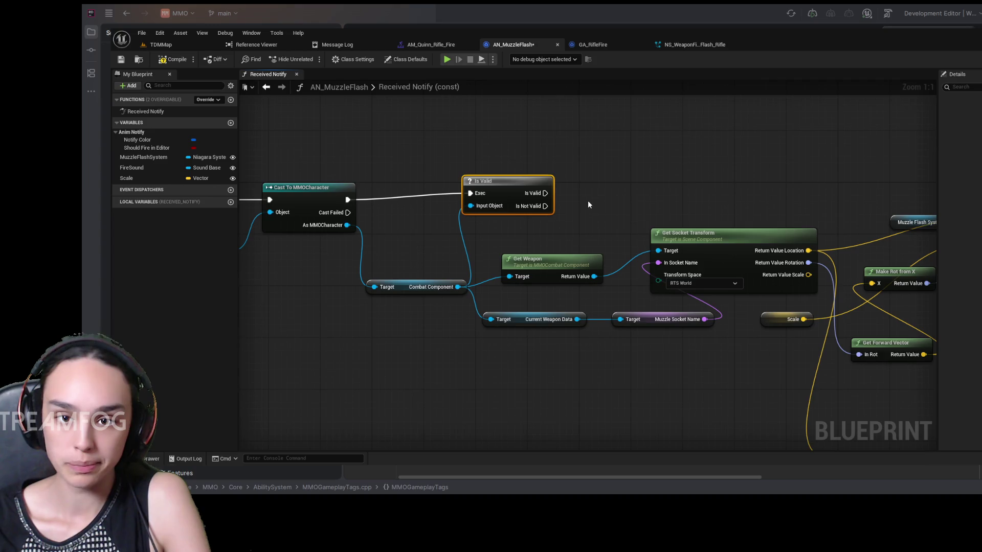
{"action": "left_click_drag", "start_coordinate": [588, 201], "coordinate": [492, 238]}
{"action": "left_click_drag", "start_coordinate": [468, 231], "coordinate": [896, 234]}
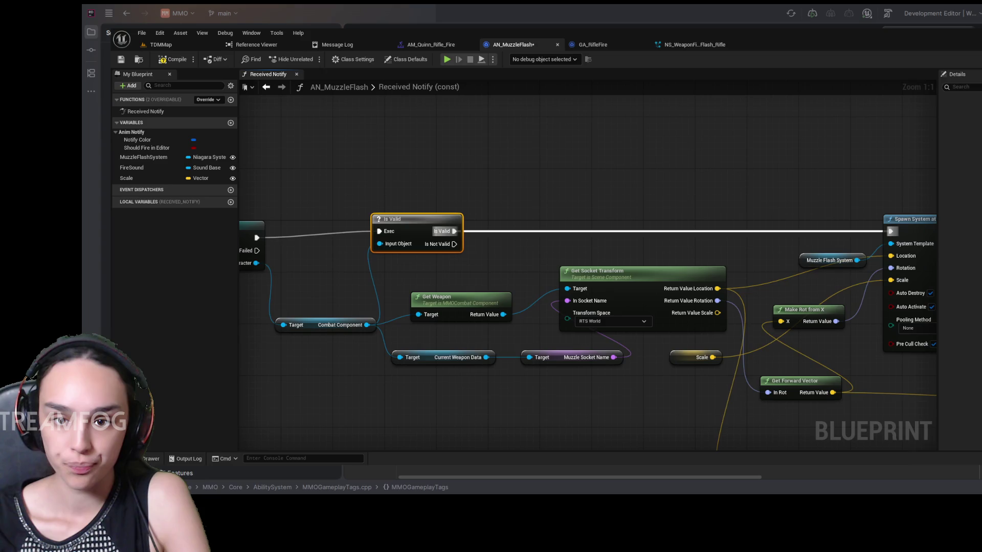
Add a second Is Valid on Get Weapon's result and chain it into the spawn.
{"action": "left_click_drag", "start_coordinate": [391, 366], "coordinate": [443, 351]}
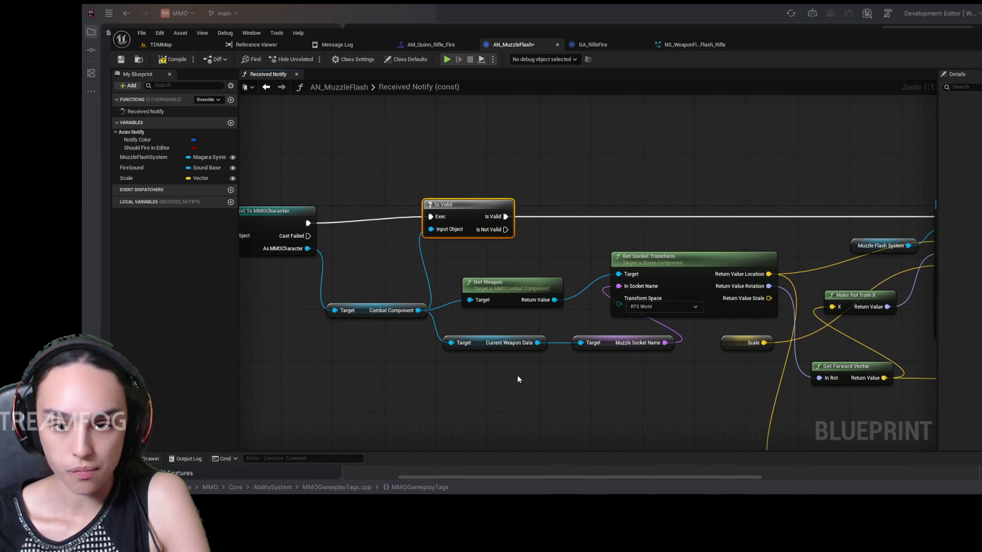
{"action": "mouse_move", "coordinate": [563, 366]}
{"action": "left_mouse_down"}
{"action": "mouse_move", "coordinate": [520, 369]}
{"action": "mouse_move", "coordinate": [545, 386]}
{"action": "left_mouse_up"}
{"action": "mouse_move", "coordinate": [600, 295]}
{"action": "left_mouse_down"}
{"action": "mouse_move", "coordinate": [569, 217]}
{"action": "mouse_move", "coordinate": [485, 239]}
{"action": "left_mouse_up"}
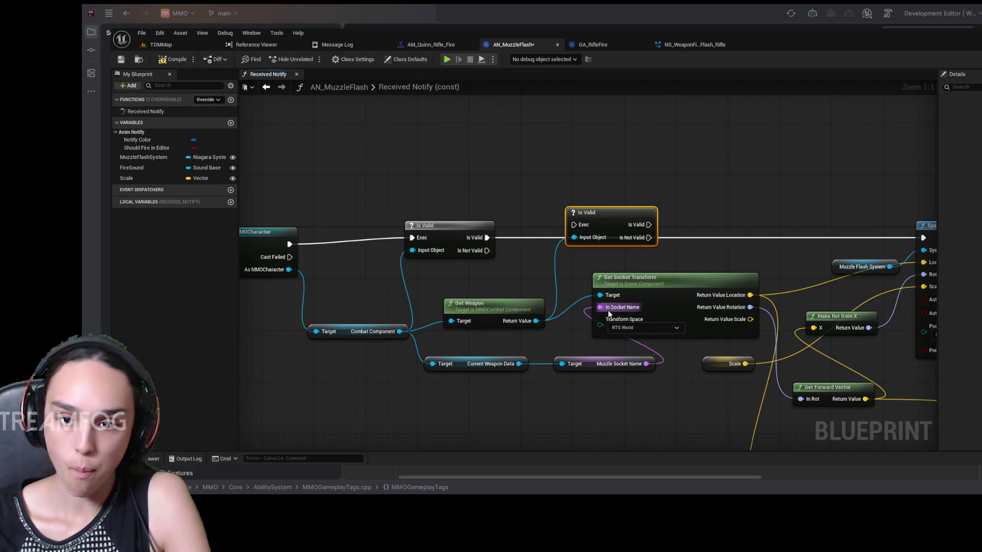
{"action": "mouse_move", "coordinate": [649, 222]}
{"action": "left_mouse_down"}
{"action": "mouse_move", "coordinate": [553, 240]}
{"action": "mouse_move", "coordinate": [822, 257]}
{"action": "left_mouse_up"}
{"action": "mouse_move", "coordinate": [680, 259]}
{"action": "left_mouse_down"}
{"action": "mouse_move", "coordinate": [646, 213]}
{"action": "mouse_move", "coordinate": [603, 204]}
{"action": "left_mouse_up"}
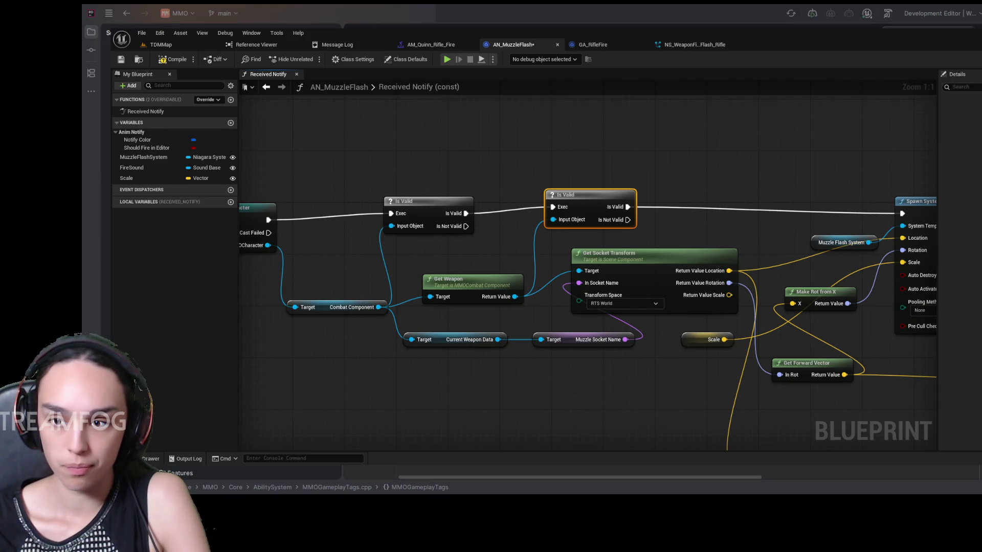
{"action": "mouse_move", "coordinate": [764, 187]}
{"action": "left_mouse_down"}
{"action": "mouse_move", "coordinate": [665, 162]}
{"action": "mouse_move", "coordinate": [662, 259]}
{"action": "mouse_move", "coordinate": [634, 241]}
{"action": "mouse_move", "coordinate": [645, 232]}
{"action": "left_mouse_up"}
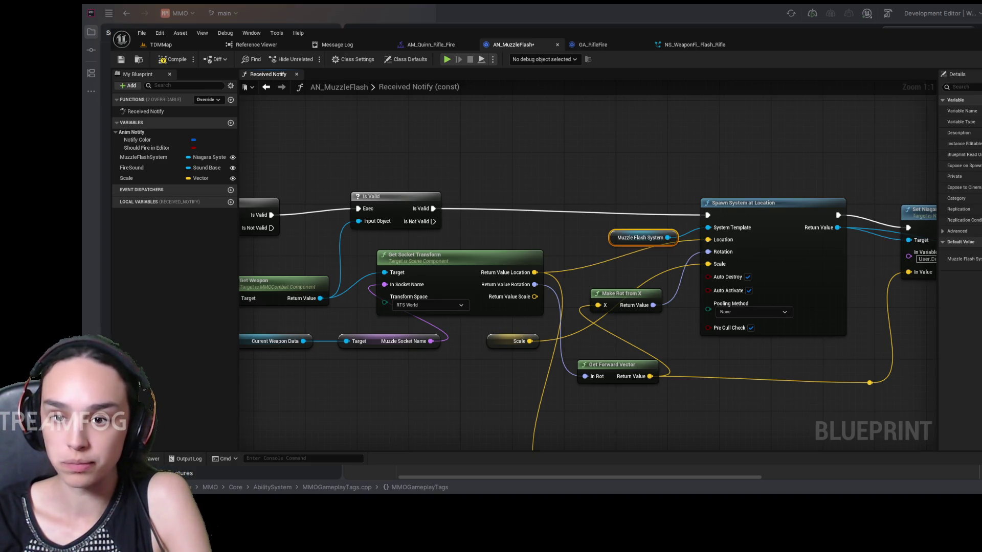
Add an Is Valid check on Current Weapon Data, chained between the second check and Spawn System at Location.
{"action": "mouse_move", "coordinate": [882, 202]}
{"action": "left_mouse_down"}
{"action": "mouse_move", "coordinate": [498, 207]}
{"action": "mouse_move", "coordinate": [827, 210]}
{"action": "mouse_move", "coordinate": [895, 286]}
{"action": "mouse_move", "coordinate": [801, 321]}
{"action": "left_mouse_up"}
{"action": "mouse_move", "coordinate": [825, 273]}
{"action": "left_mouse_down"}
{"action": "mouse_move", "coordinate": [484, 273]}
{"action": "mouse_move", "coordinate": [825, 273]}
{"action": "left_mouse_up"}
{"action": "left_click_drag", "start_coordinate": [359, 273], "coordinate": [822, 273]}
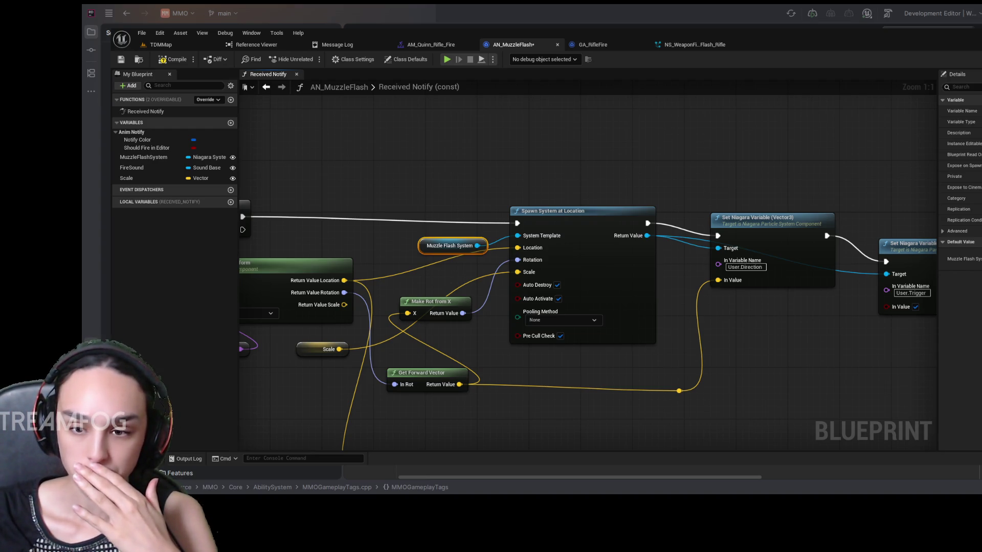
{"action": "left_click_drag", "start_coordinate": [274, 397], "coordinate": [485, 370]}
{"action": "mouse_move", "coordinate": [454, 335]}
{"action": "left_mouse_down"}
{"action": "mouse_move", "coordinate": [494, 304]}
{"action": "mouse_move", "coordinate": [589, 178]}
{"action": "mouse_move", "coordinate": [502, 247]}
{"action": "left_mouse_up"}
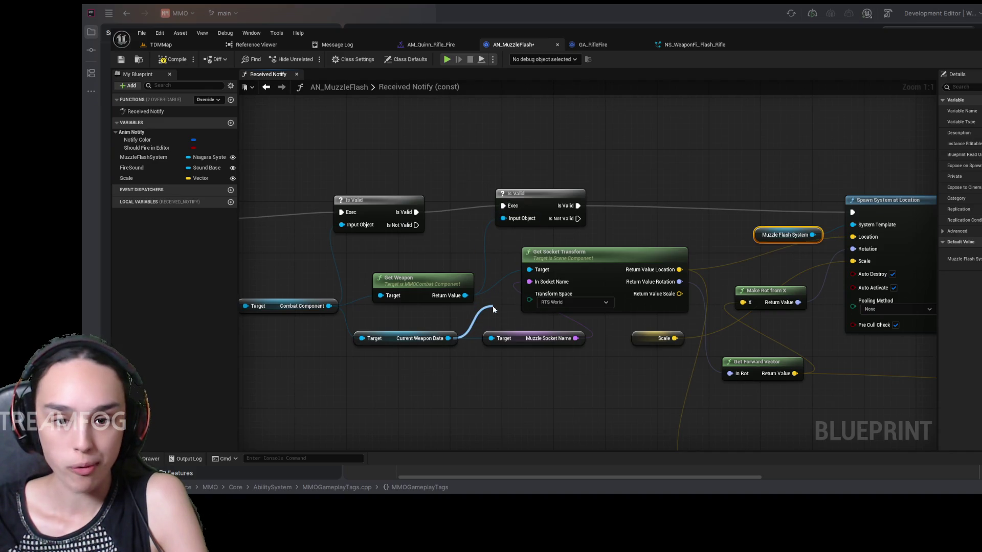
{"action": "mouse_move", "coordinate": [493, 306]}
{"action": "left_mouse_down"}
{"action": "mouse_move", "coordinate": [461, 164]}
{"action": "mouse_move", "coordinate": [632, 170]}
{"action": "mouse_move", "coordinate": [618, 125]}
{"action": "mouse_move", "coordinate": [514, 126]}
{"action": "left_mouse_up"}
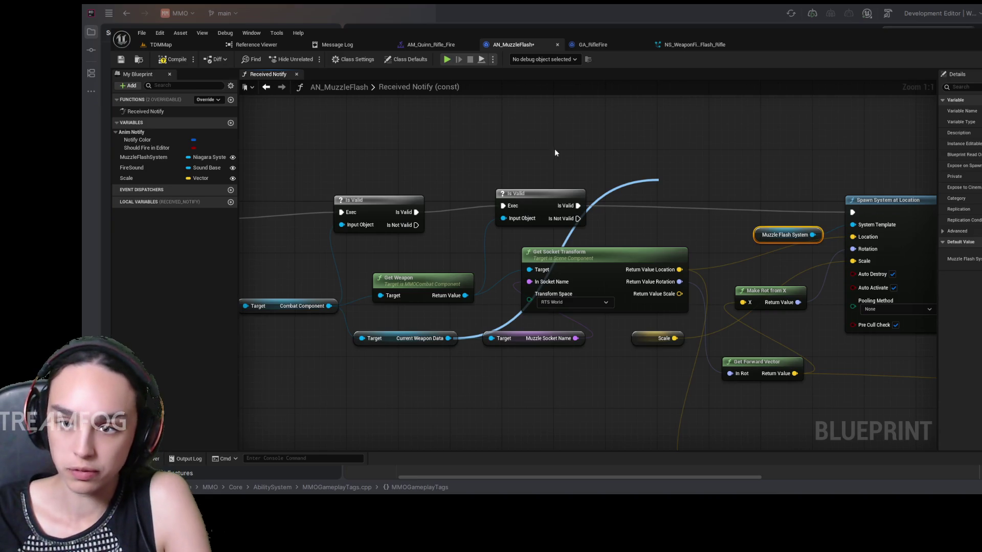
{"action": "left_click", "coordinate": [709, 264]}
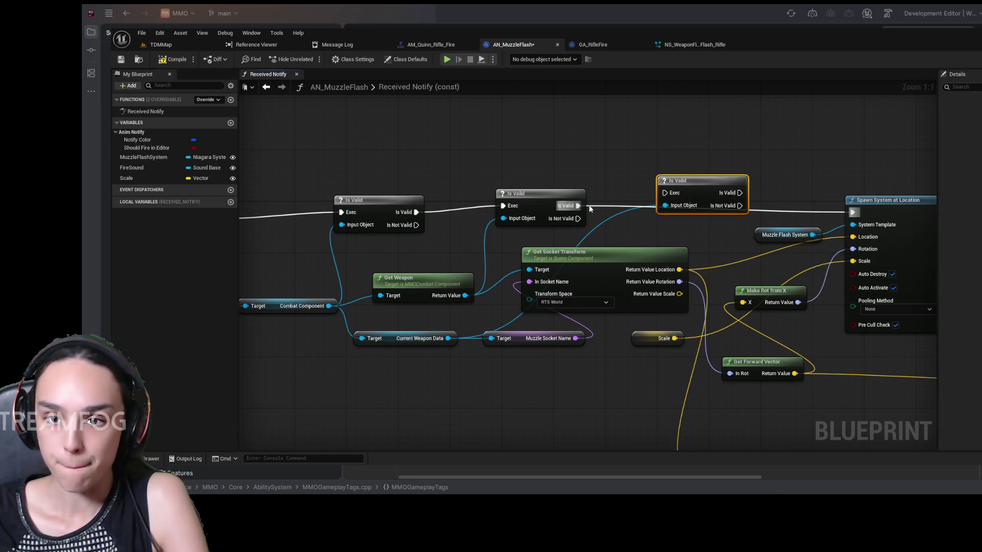
{"action": "left_click_drag", "start_coordinate": [578, 206], "coordinate": [665, 193]}
{"action": "left_click_drag", "start_coordinate": [749, 195], "coordinate": [852, 212]}
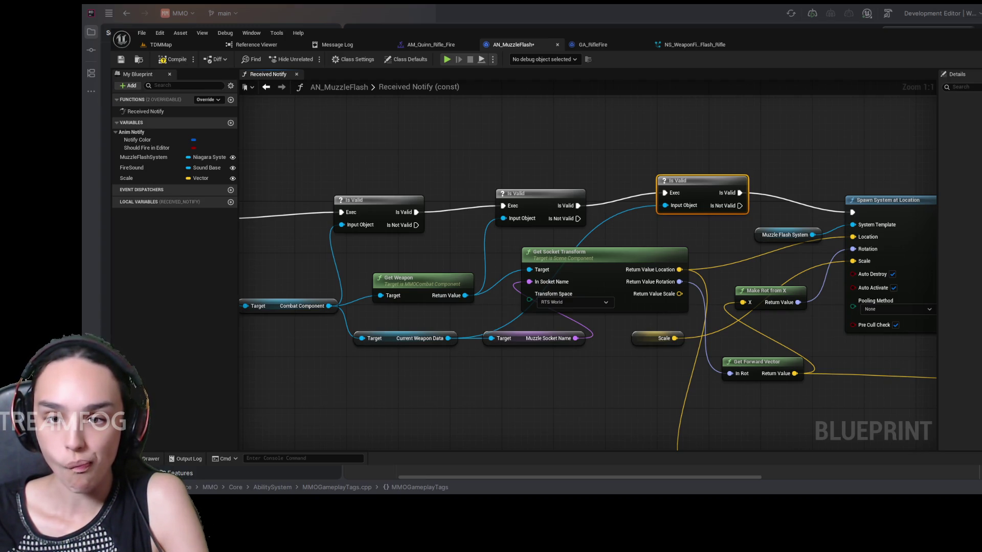
Try an Is Valid check on Muzzle Flash System, then delete it.
{"action": "left_click_drag", "start_coordinate": [805, 284], "coordinate": [668, 271]}
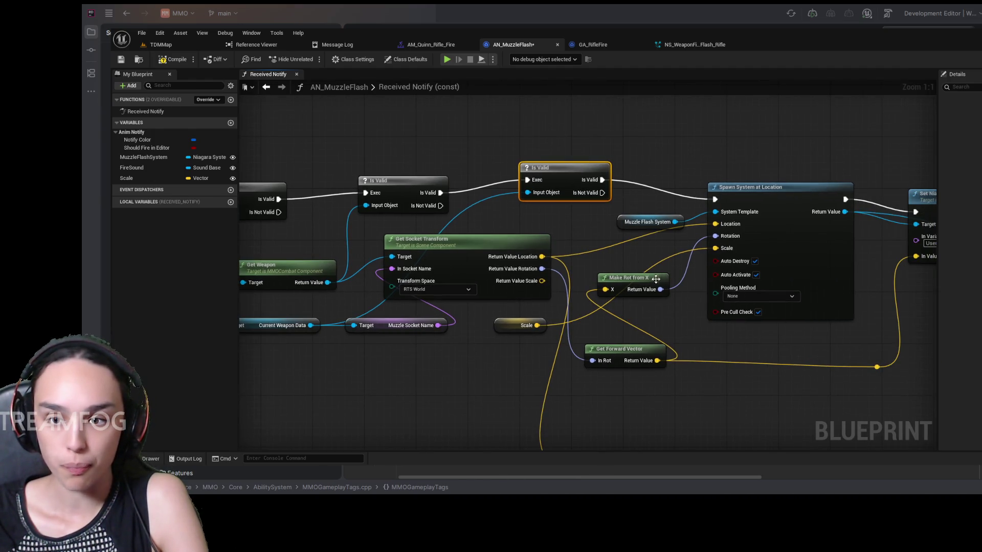
{"action": "mouse_move", "coordinate": [675, 222]}
{"action": "left_mouse_down"}
{"action": "mouse_move", "coordinate": [689, 157]}
{"action": "mouse_move", "coordinate": [585, 135]}
{"action": "left_mouse_up"}
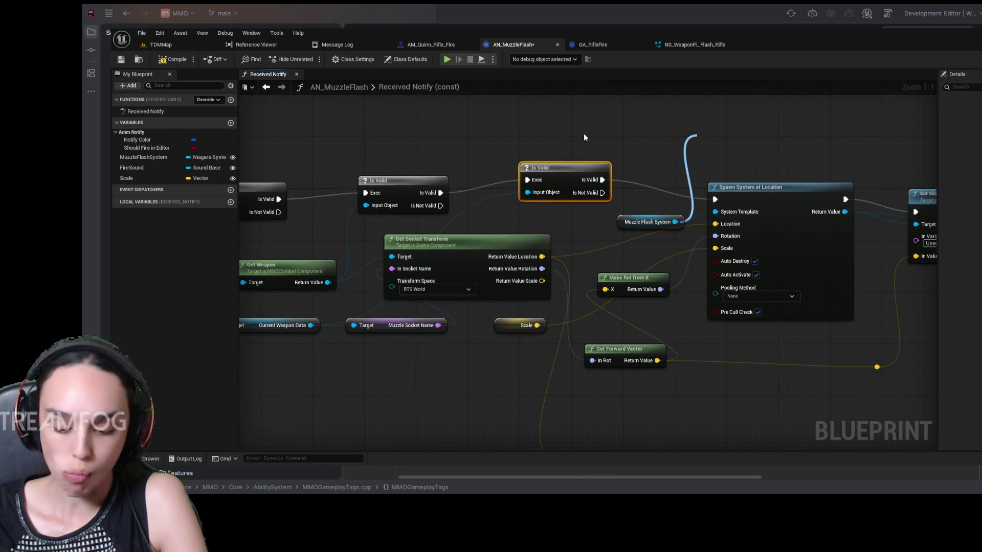
{"action": "left_click", "coordinate": [535, 141]}
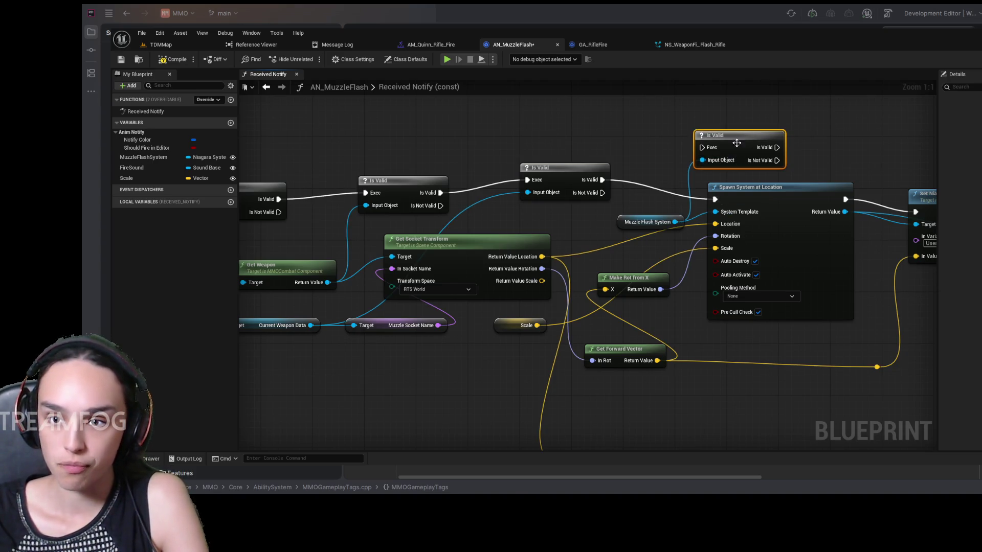
{"action": "left_click_drag", "start_coordinate": [737, 143], "coordinate": [697, 150]}
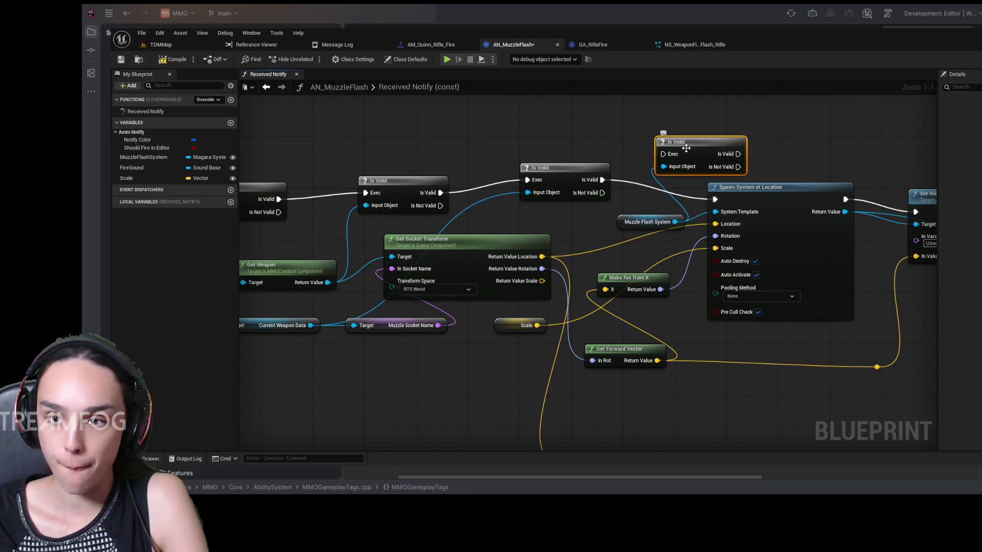
{"action": "key", "text": "Delete"}
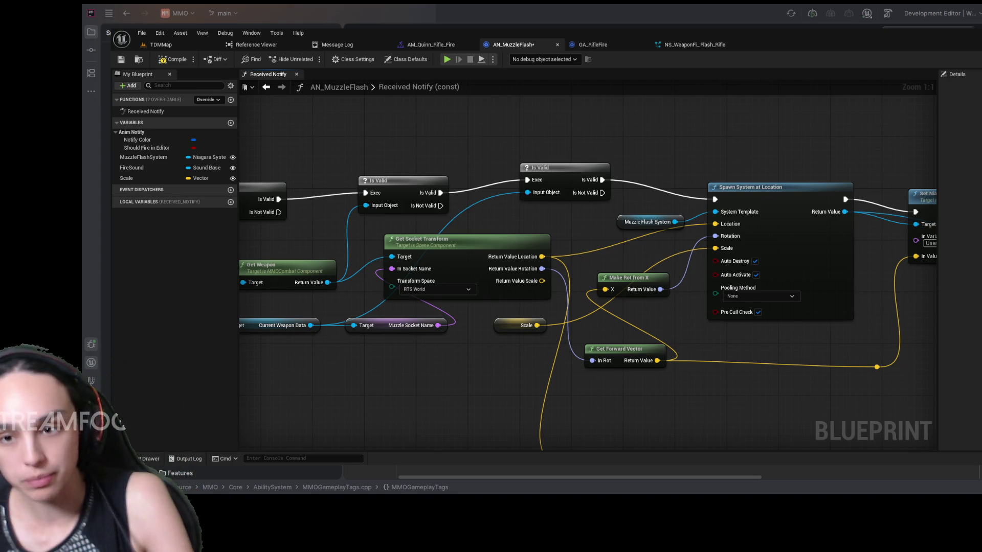
Add an Is Valid check on Muzzle Flash System, wired in before Spawn System at Location.
{"action": "left_click_drag", "start_coordinate": [651, 255], "coordinate": [629, 179]}
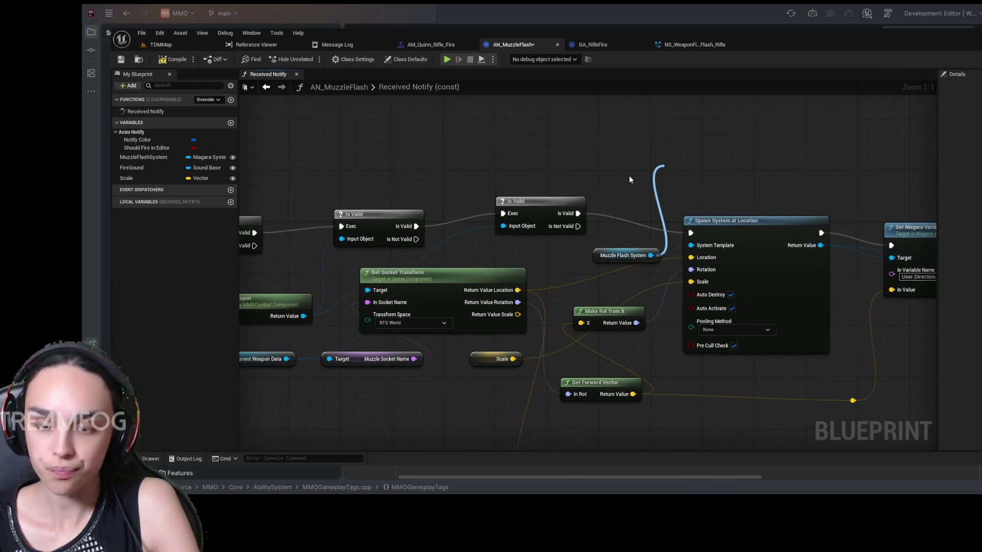
{"action": "left_click", "coordinate": [703, 251]}
{"action": "left_click_drag", "start_coordinate": [708, 176], "coordinate": [677, 180]}
{"action": "left_click_drag", "start_coordinate": [578, 213], "coordinate": [633, 188]}
{"action": "mouse_move", "coordinate": [708, 188]}
{"action": "left_mouse_down"}
{"action": "mouse_move", "coordinate": [691, 233]}
{"action": "mouse_move", "coordinate": [815, 201]}
{"action": "left_mouse_up"}
{"action": "mouse_move", "coordinate": [666, 180]}
{"action": "left_mouse_down"}
{"action": "mouse_move", "coordinate": [652, 193]}
{"action": "mouse_move", "coordinate": [695, 218]}
{"action": "mouse_move", "coordinate": [681, 448]}
{"action": "mouse_move", "coordinate": [705, 347]}
{"action": "left_mouse_up"}
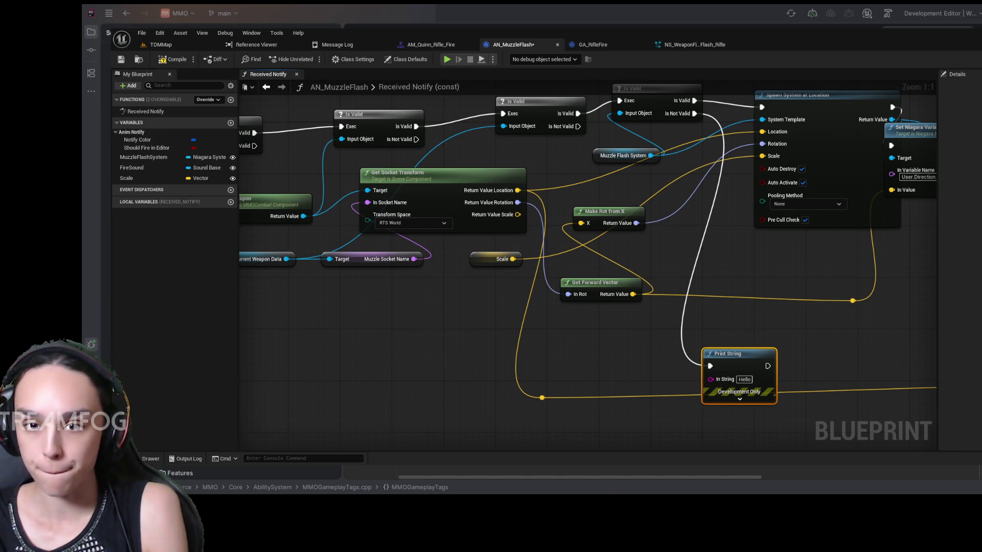
Set the Print String message to 'AN_MuzzleFlash missing Muzzle Flash System on AM_Quinn_Rifle_Fire'.
{"action": "left_click", "coordinate": [744, 379]}
{"action": "key", "text": "ctrl+v"}
{"action": "left_click", "coordinate": [821, 370]}
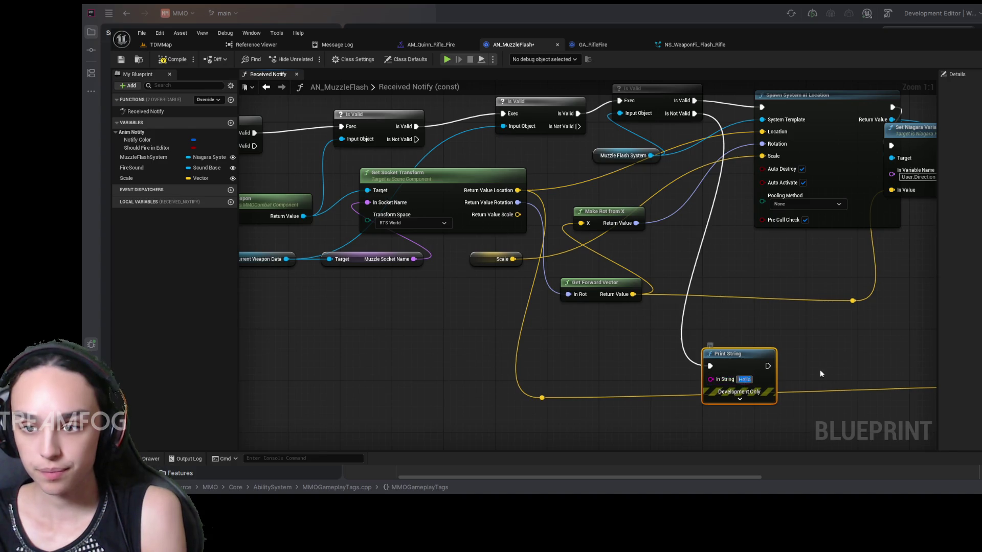
{"action": "left_click", "coordinate": [866, 326]}
Duplicate the Return Node and connect it after the warning Print String.
{"action": "scroll", "coordinate": [716, 349], "scroll_direction": "down", "scroll_amount": 2}
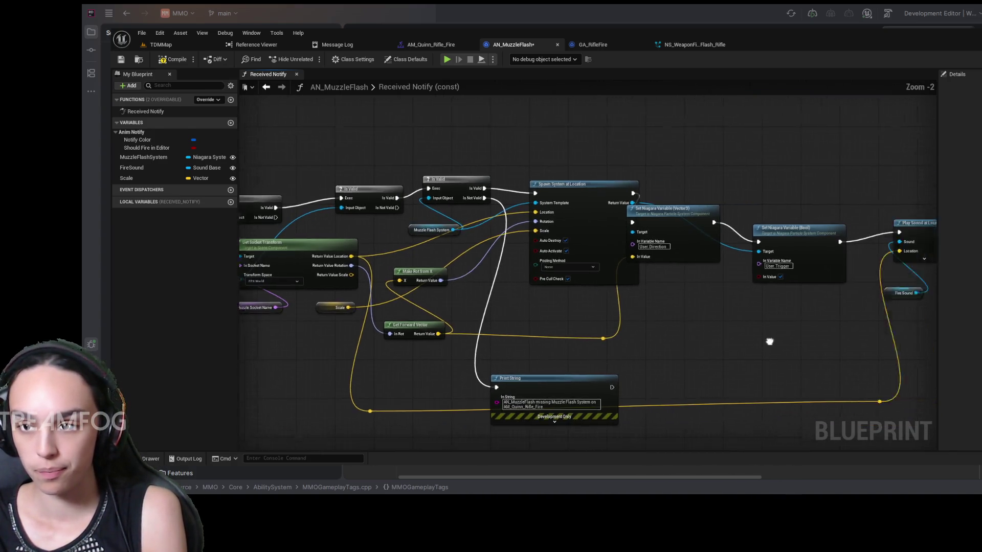
{"action": "left_click_drag", "start_coordinate": [770, 340], "coordinate": [512, 302]}
{"action": "left_click", "coordinate": [772, 193]}
{"action": "key", "text": "ctrl+c"}
{"action": "key", "text": "ctrl+v"}
{"action": "mouse_move", "coordinate": [790, 204]}
{"action": "left_mouse_down"}
{"action": "mouse_move", "coordinate": [749, 241]}
{"action": "mouse_move", "coordinate": [437, 348]}
{"action": "left_mouse_up"}
{"action": "left_click_drag", "start_coordinate": [353, 348], "coordinate": [419, 349]}
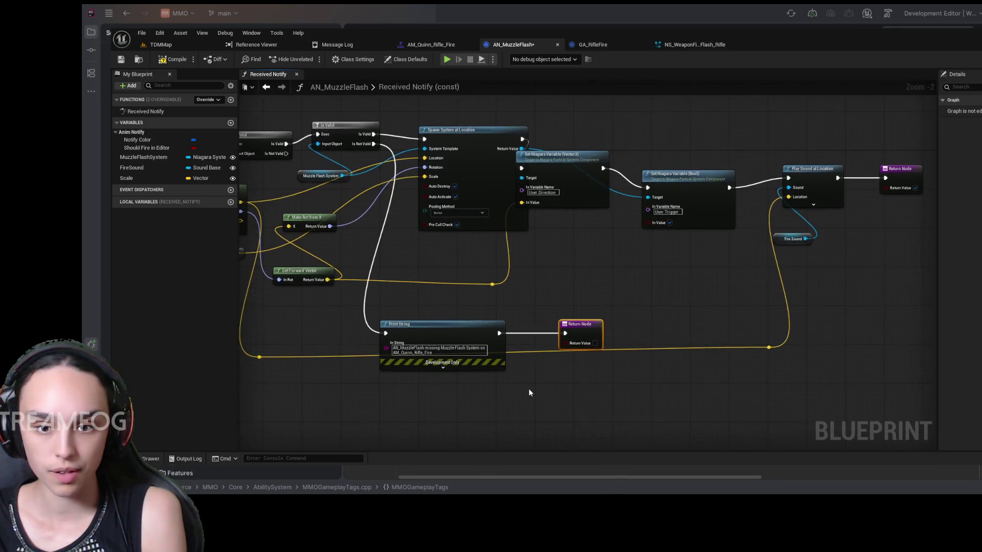
Line up the Set Niagara Variable and Play Sound at Location nodes along the chain.
{"action": "scroll", "coordinate": [513, 385], "scroll_direction": "up", "scroll_amount": 2}
{"action": "left_click_drag", "start_coordinate": [514, 389], "coordinate": [606, 344]}
{"action": "mouse_move", "coordinate": [537, 235]}
{"action": "left_mouse_down"}
{"action": "mouse_move", "coordinate": [618, 290]}
{"action": "mouse_move", "coordinate": [501, 316]}
{"action": "mouse_move", "coordinate": [649, 261]}
{"action": "left_mouse_up"}
{"action": "mouse_move", "coordinate": [860, 126]}
{"action": "left_mouse_down"}
{"action": "mouse_move", "coordinate": [651, 196]}
{"action": "mouse_move", "coordinate": [708, 180]}
{"action": "mouse_move", "coordinate": [699, 171]}
{"action": "left_mouse_up"}
{"action": "left_click_drag", "start_coordinate": [803, 251], "coordinate": [879, 193]}
{"action": "left_click_drag", "start_coordinate": [849, 267], "coordinate": [666, 324]}
{"action": "mouse_move", "coordinate": [778, 287]}
{"action": "left_mouse_down"}
{"action": "mouse_move", "coordinate": [832, 232]}
{"action": "mouse_move", "coordinate": [727, 241]}
{"action": "left_mouse_up"}
{"action": "mouse_move", "coordinate": [676, 390]}
{"action": "left_mouse_down"}
{"action": "mouse_move", "coordinate": [722, 394]}
{"action": "mouse_move", "coordinate": [746, 338]}
{"action": "left_mouse_up"}
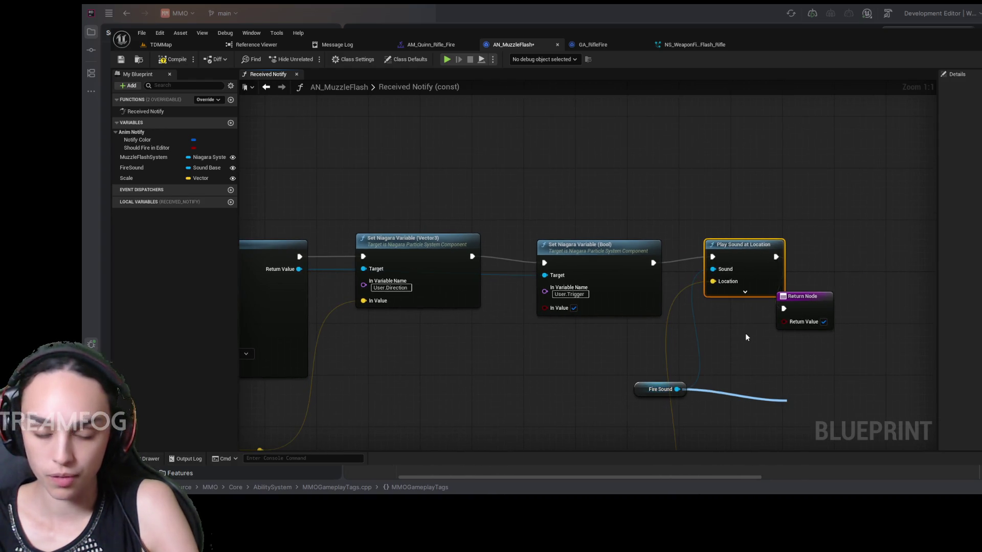
Add an Is Valid check on Fire Sound, wired in before Play Sound at Location.
{"action": "left_click", "coordinate": [798, 320]}
{"action": "left_click_drag", "start_coordinate": [761, 357], "coordinate": [702, 327]}
{"action": "mouse_move", "coordinate": [668, 221]}
{"action": "left_mouse_down"}
{"action": "mouse_move", "coordinate": [775, 214]}
{"action": "mouse_move", "coordinate": [750, 252]}
{"action": "left_mouse_up"}
{"action": "left_click_drag", "start_coordinate": [681, 327], "coordinate": [648, 204]}
{"action": "left_click_drag", "start_coordinate": [578, 222], "coordinate": [628, 219]}
{"action": "left_click_drag", "start_coordinate": [698, 217], "coordinate": [753, 210]}
Copy the warning Print String and Return pair onto Is Not Valid, with message 'AN_MuzzleFlash missing Fire Sound'.
{"action": "scroll", "coordinate": [699, 236], "scroll_direction": "down", "scroll_amount": 3}
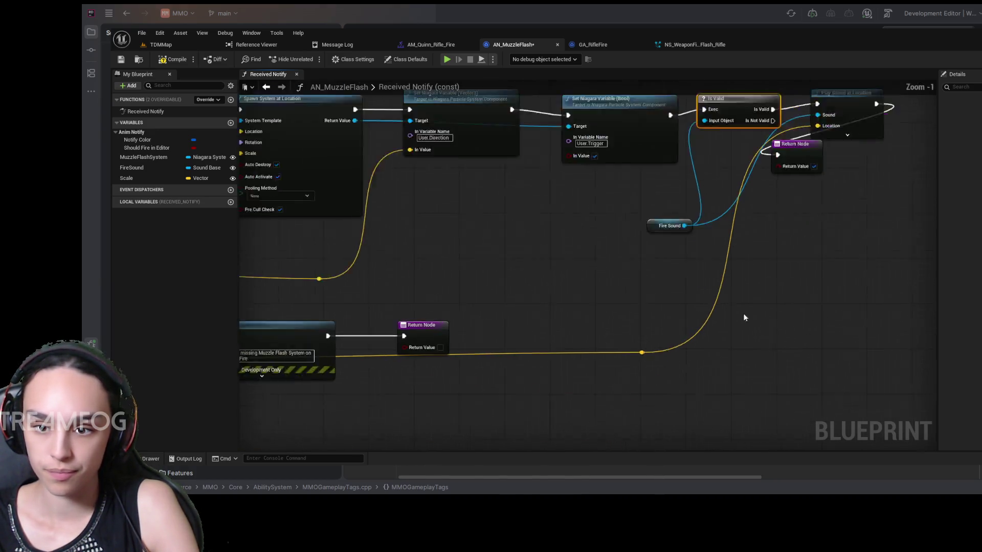
{"action": "left_click_drag", "start_coordinate": [557, 299], "coordinate": [399, 352]}
{"action": "key", "text": "ctrl+c"}
{"action": "key", "text": "ctrl+v"}
{"action": "mouse_move", "coordinate": [535, 329]}
{"action": "left_mouse_down"}
{"action": "mouse_move", "coordinate": [807, 303]}
{"action": "mouse_move", "coordinate": [845, 226]}
{"action": "left_mouse_up"}
{"action": "scroll", "coordinate": [845, 226], "scroll_direction": "up", "scroll_amount": 3}
{"action": "mouse_move", "coordinate": [704, 171]}
{"action": "left_mouse_down"}
{"action": "mouse_move", "coordinate": [723, 233]}
{"action": "mouse_move", "coordinate": [713, 267]}
{"action": "left_mouse_up"}
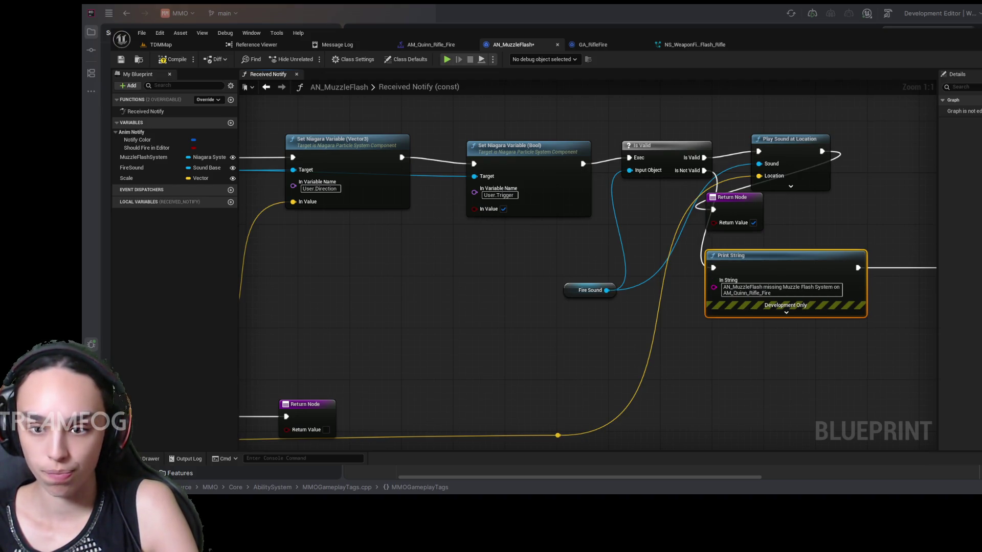
{"action": "key", "text": "ctrl+a"}
{"action": "key", "text": "ctrl+v"}
{"action": "left_click", "coordinate": [817, 350]}
Rearrange the Fire Sound warning, Return Node, Play Sound and muzzle-flash warning nodes neatly.
{"action": "left_click_drag", "start_coordinate": [817, 349], "coordinate": [633, 379]}
{"action": "left_click_drag", "start_coordinate": [532, 281], "coordinate": [590, 300]}
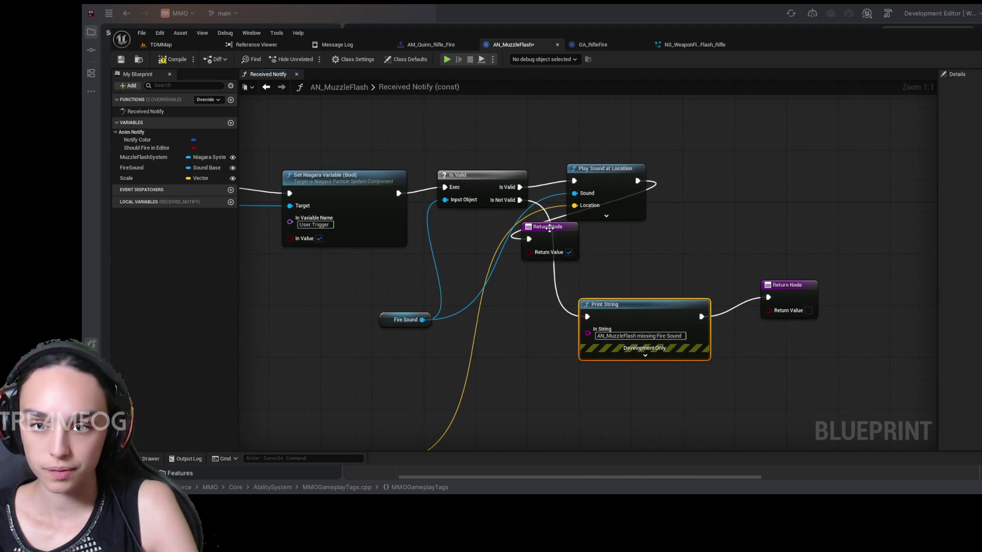
{"action": "mouse_move", "coordinate": [573, 220]}
{"action": "left_mouse_down"}
{"action": "mouse_move", "coordinate": [753, 219]}
{"action": "mouse_move", "coordinate": [754, 169]}
{"action": "left_mouse_up"}
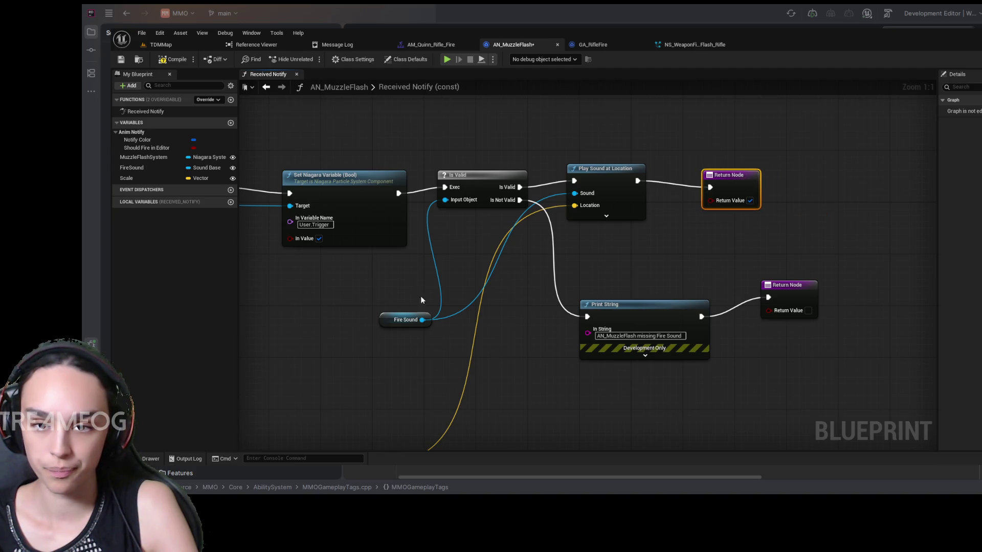
{"action": "left_click_drag", "start_coordinate": [407, 315], "coordinate": [440, 225]}
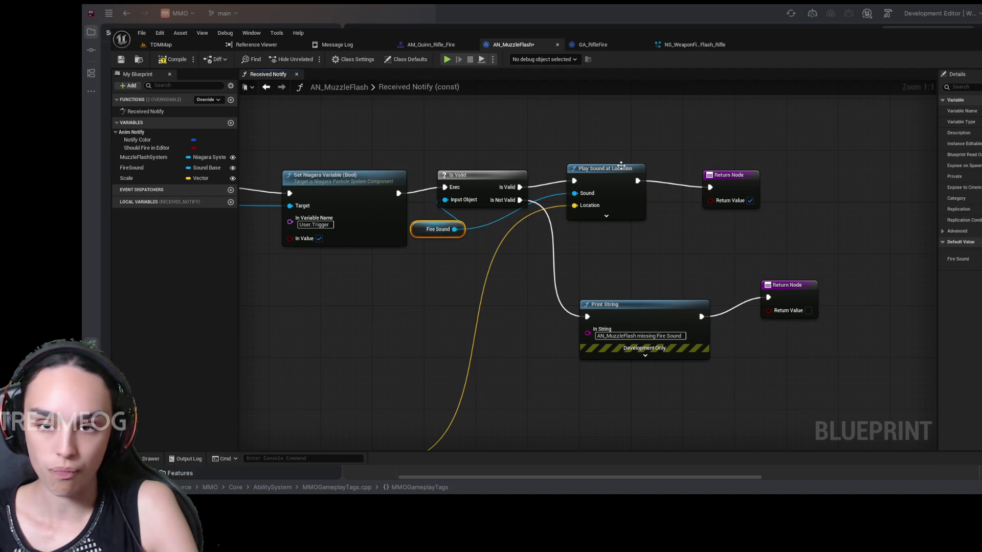
{"action": "left_click_drag", "start_coordinate": [614, 177], "coordinate": [633, 190]}
{"action": "left_click_drag", "start_coordinate": [508, 358], "coordinate": [640, 281]}
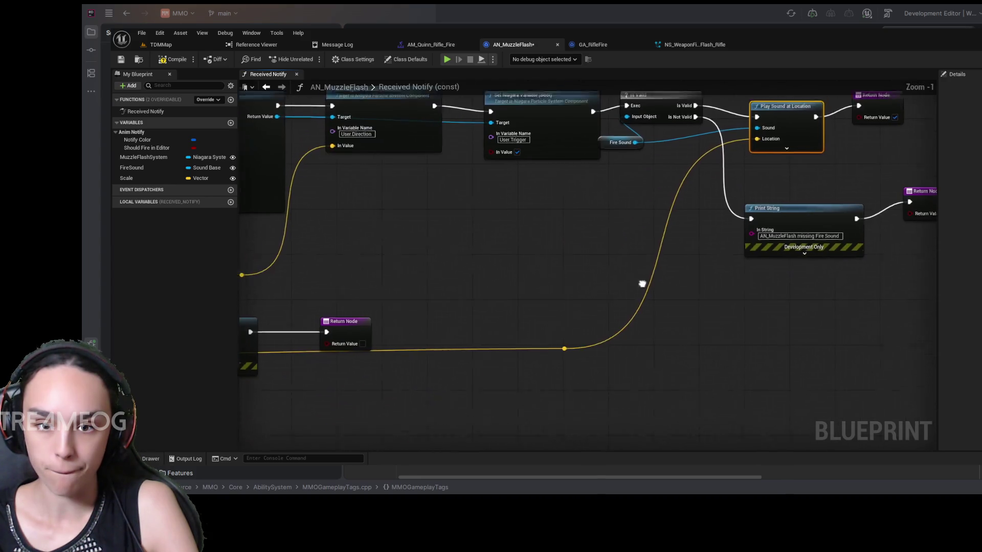
{"action": "scroll", "coordinate": [640, 281], "scroll_direction": "down", "scroll_amount": 1}
{"action": "mouse_move", "coordinate": [472, 339]}
{"action": "left_mouse_down"}
{"action": "mouse_move", "coordinate": [542, 314]}
{"action": "mouse_move", "coordinate": [686, 298]}
{"action": "mouse_move", "coordinate": [596, 351]}
{"action": "mouse_move", "coordinate": [566, 327]}
{"action": "mouse_move", "coordinate": [576, 294]}
{"action": "left_mouse_up"}
{"action": "left_click", "coordinate": [432, 278]}
{"action": "mouse_move", "coordinate": [432, 278]}
{"action": "left_mouse_down"}
{"action": "mouse_move", "coordinate": [459, 306]}
{"action": "mouse_move", "coordinate": [537, 346]}
{"action": "mouse_move", "coordinate": [481, 283]}
{"action": "mouse_move", "coordinate": [604, 287]}
{"action": "left_mouse_up"}
Copy the warning Print String and Return Node pair and paste it above the Cast node.
{"action": "scroll", "coordinate": [358, 359], "scroll_direction": "up", "scroll_amount": 1}
{"action": "left_click_drag", "start_coordinate": [358, 358], "coordinate": [505, 386]}
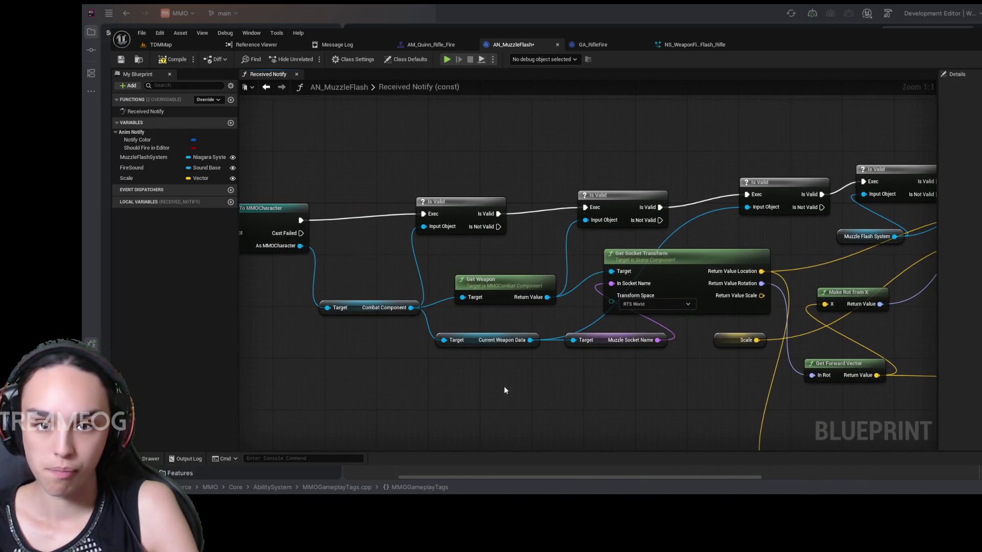
{"action": "scroll", "coordinate": [586, 246], "scroll_direction": "down", "scroll_amount": 5}
{"action": "mouse_move", "coordinate": [868, 296]}
{"action": "left_mouse_down"}
{"action": "mouse_move", "coordinate": [775, 323]}
{"action": "mouse_move", "coordinate": [755, 318]}
{"action": "left_mouse_up"}
{"action": "left_click", "coordinate": [753, 315]}
{"action": "left_click", "coordinate": [751, 309]}
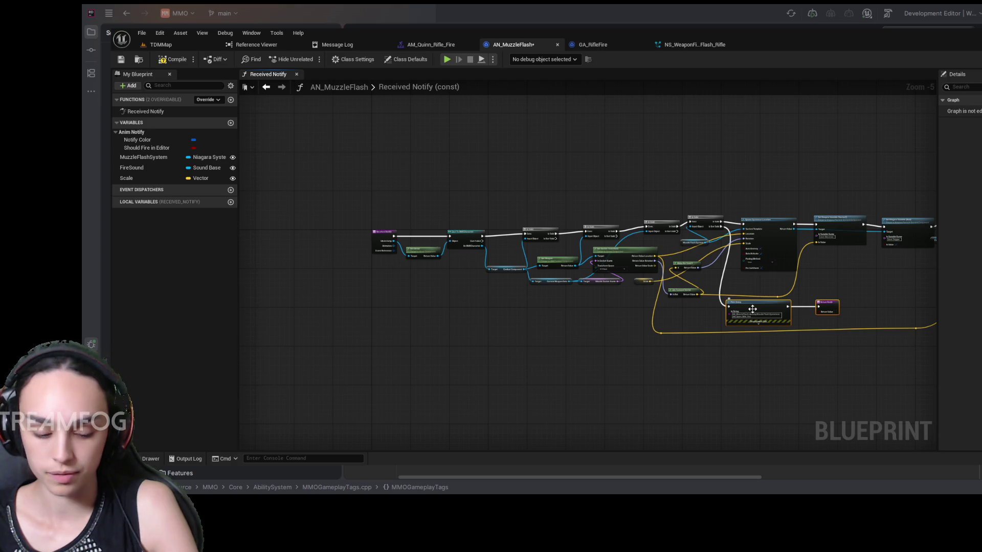
{"action": "key", "text": "ctrl+c"}
{"action": "key", "text": "ctrl+v"}
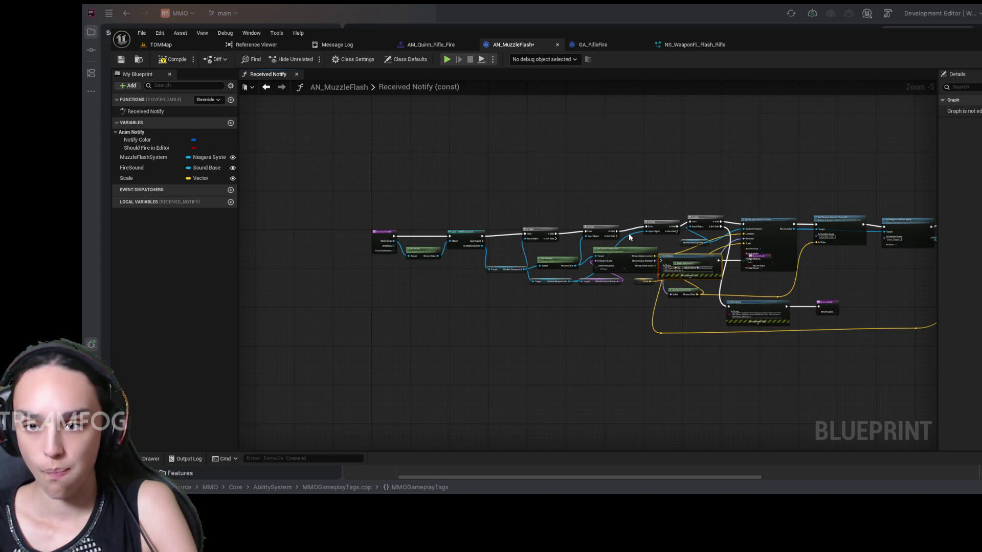
{"action": "left_click_drag", "start_coordinate": [665, 256], "coordinate": [527, 177]}
Wire the first Is Valid check's Is Not Valid pin into the pasted warning copy.
{"action": "scroll", "coordinate": [545, 252], "scroll_direction": "up", "scroll_amount": 6}
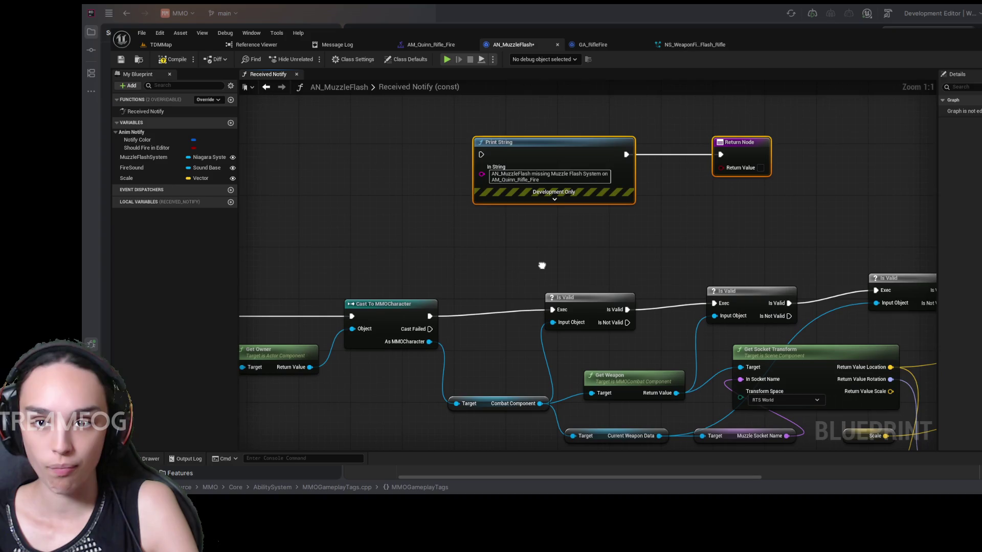
{"action": "mouse_move", "coordinate": [628, 322]}
{"action": "left_mouse_down"}
{"action": "mouse_move", "coordinate": [409, 148]}
{"action": "mouse_move", "coordinate": [481, 154]}
{"action": "left_mouse_up"}
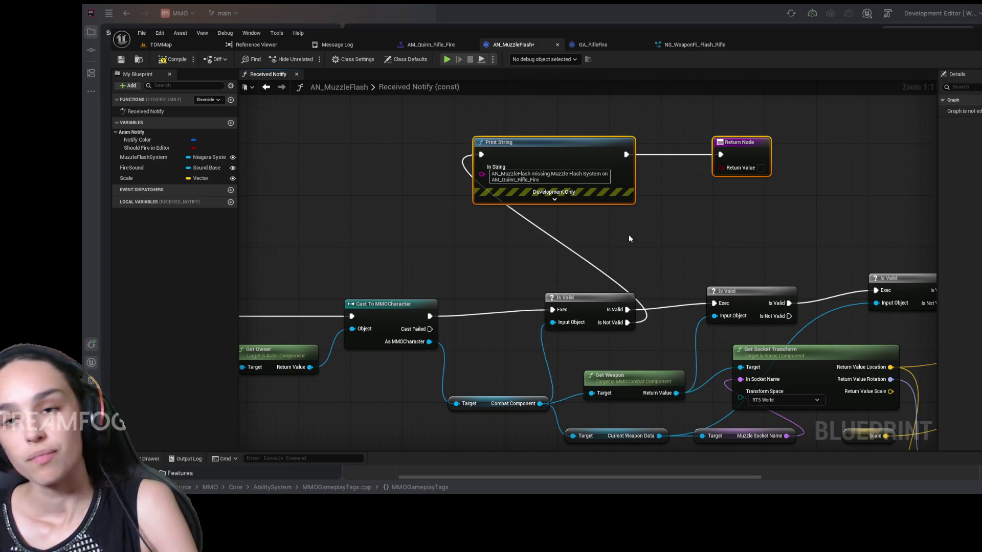
{"action": "left_click", "coordinate": [557, 174]}
{"action": "left_click_drag", "start_coordinate": [522, 386], "coordinate": [595, 358]}
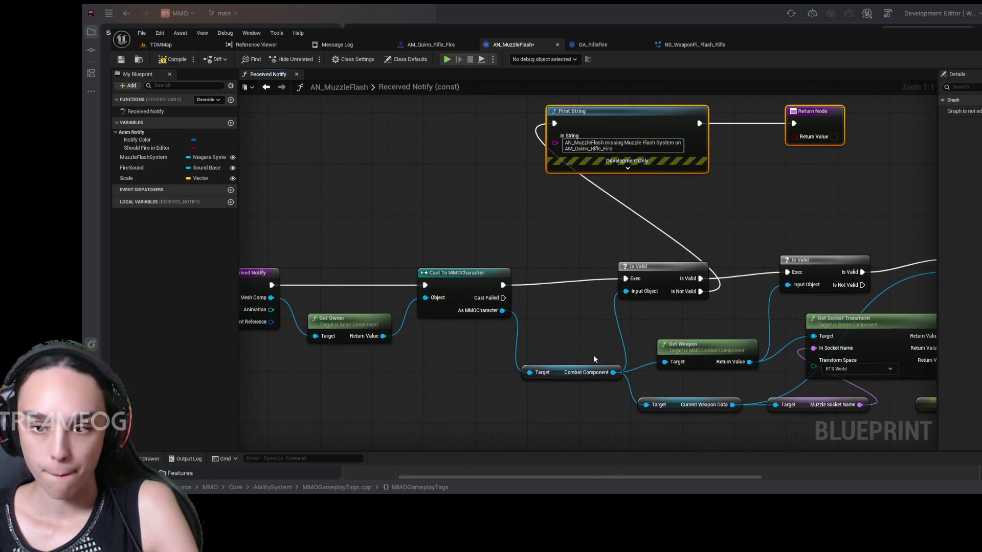
Reword the copied warning message to report the missing Combat Component.
{"action": "left_click", "coordinate": [618, 148]}
{"action": "key", "text": "ctrl+a"}
{"action": "key", "text": "BackSpace"}
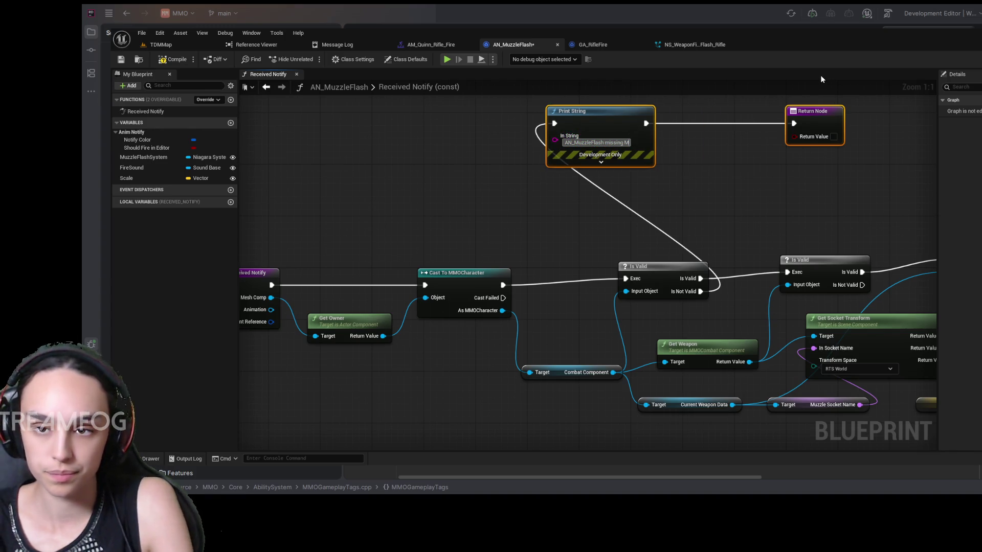
{"action": "type", "text": "Combat Component"}
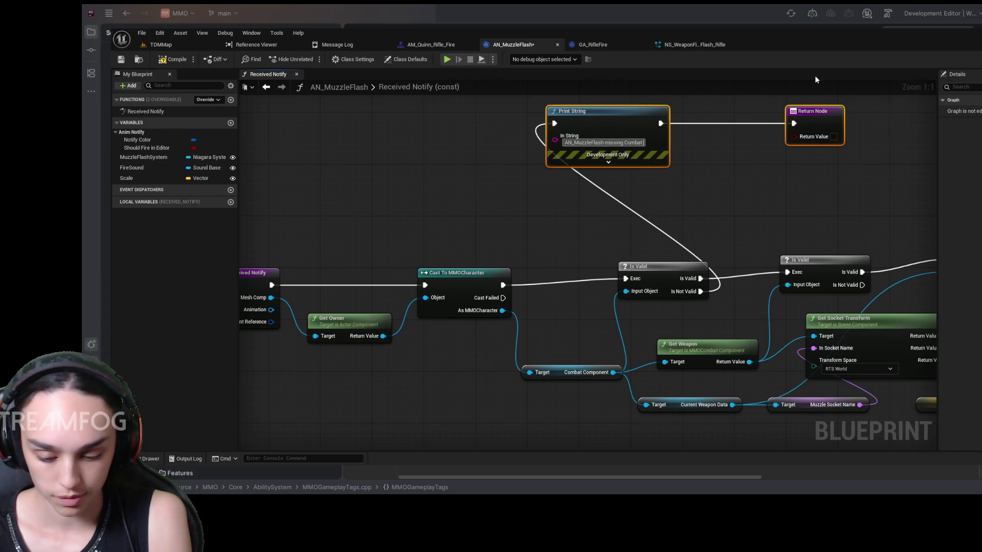
{"action": "key", "text": "Return"}
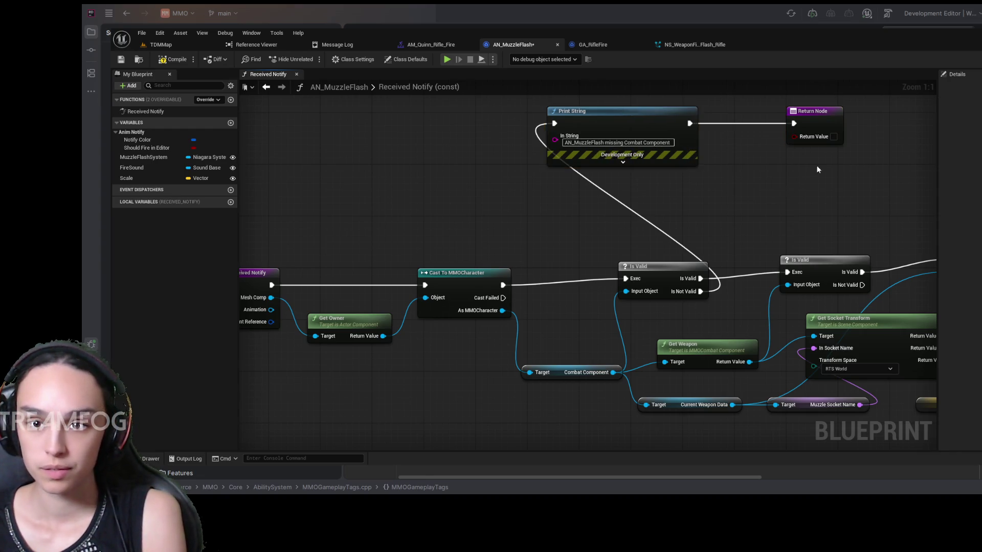
Wire a duplicated Print String to the Weapon check's not-valid branch, reading 'missing Weapon'.
{"action": "left_click_drag", "start_coordinate": [578, 150], "coordinate": [447, 199]}
{"action": "key", "text": "ctrl+d"}
{"action": "left_click_drag", "start_coordinate": [701, 206], "coordinate": [823, 154]}
{"action": "left_click_drag", "start_coordinate": [722, 245], "coordinate": [595, 260]}
{"action": "left_click_drag", "start_coordinate": [604, 349], "coordinate": [622, 178]}
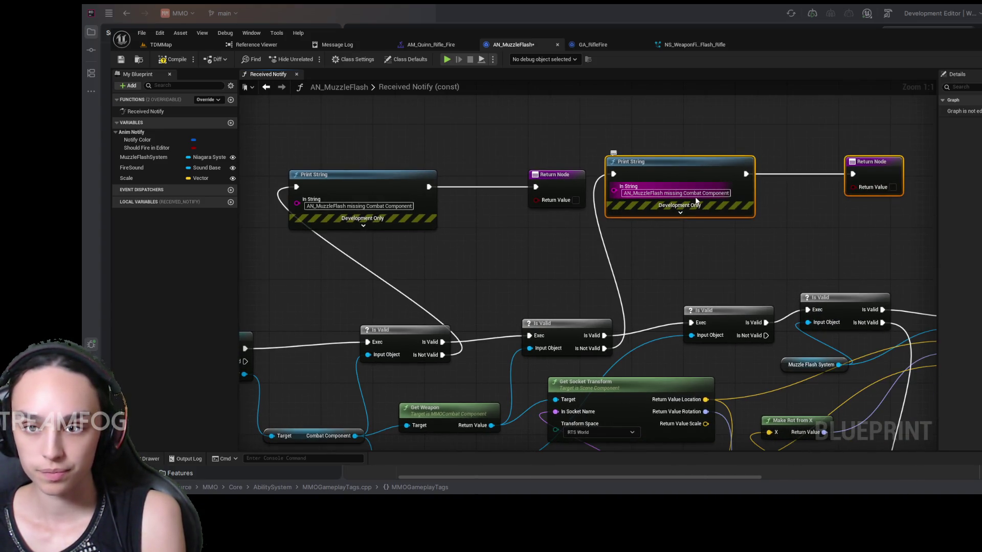
{"action": "left_click", "coordinate": [681, 193]}
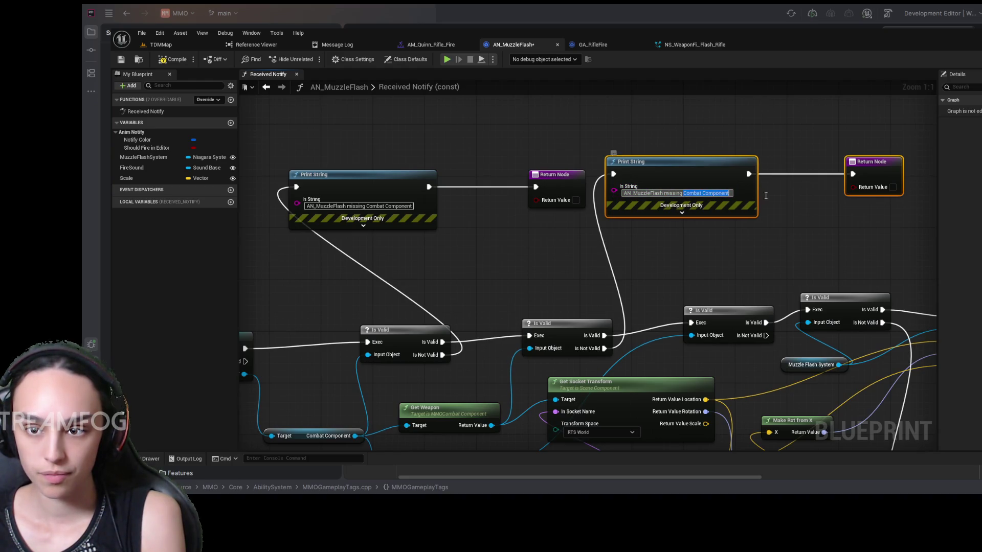
{"action": "key", "text": "ctrl+BackSpace"}
{"action": "key", "text": "ctrl+BackSpace"}
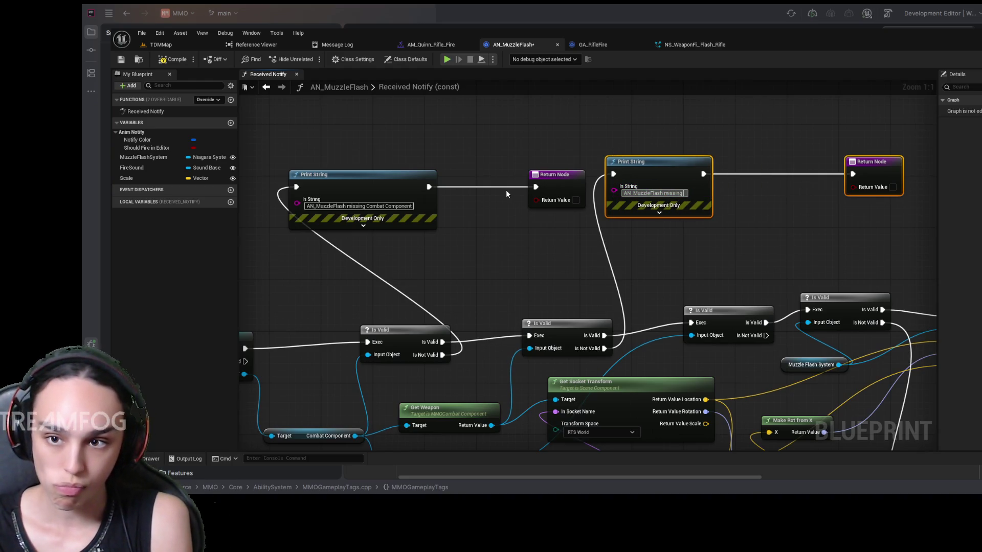
{"action": "type", "text": "Weapon"}
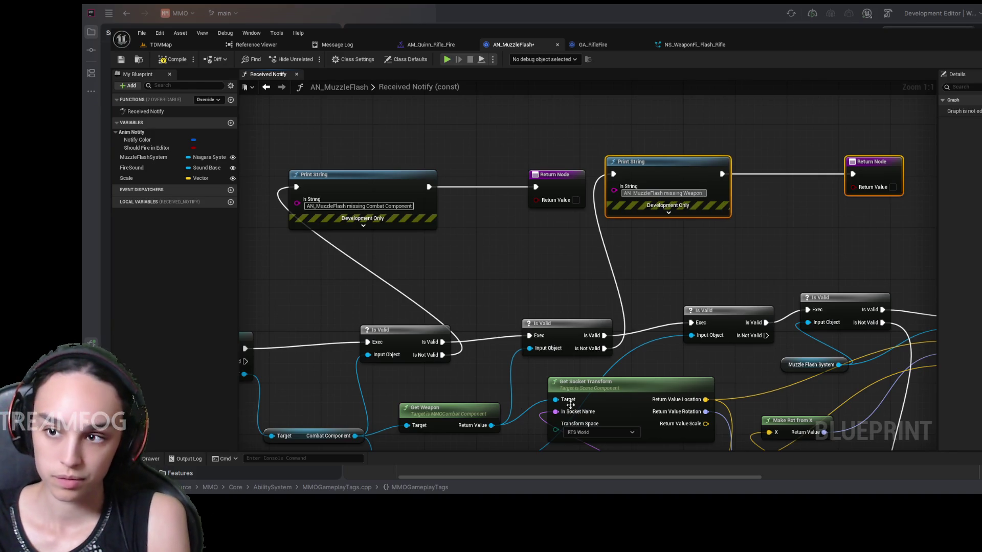
{"action": "left_click", "coordinate": [774, 247]}
{"action": "left_click_drag", "start_coordinate": [865, 160], "coordinate": [761, 167]}
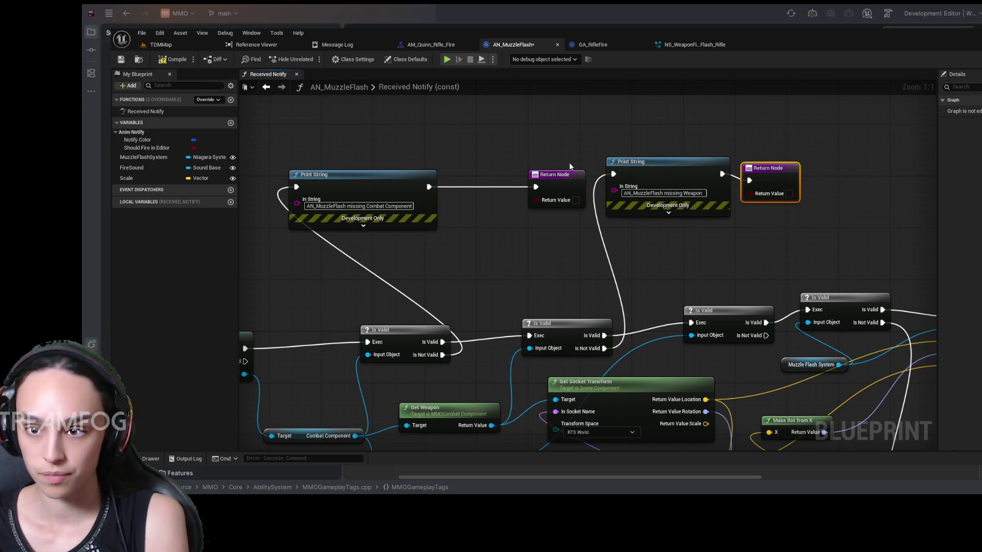
{"action": "left_click_drag", "start_coordinate": [569, 174], "coordinate": [486, 176]}
Copy the Weapon warning and Return pair for the Weapon Data check, printing 'missing Weapon Data'.
{"action": "left_click_drag", "start_coordinate": [602, 143], "coordinate": [801, 220]}
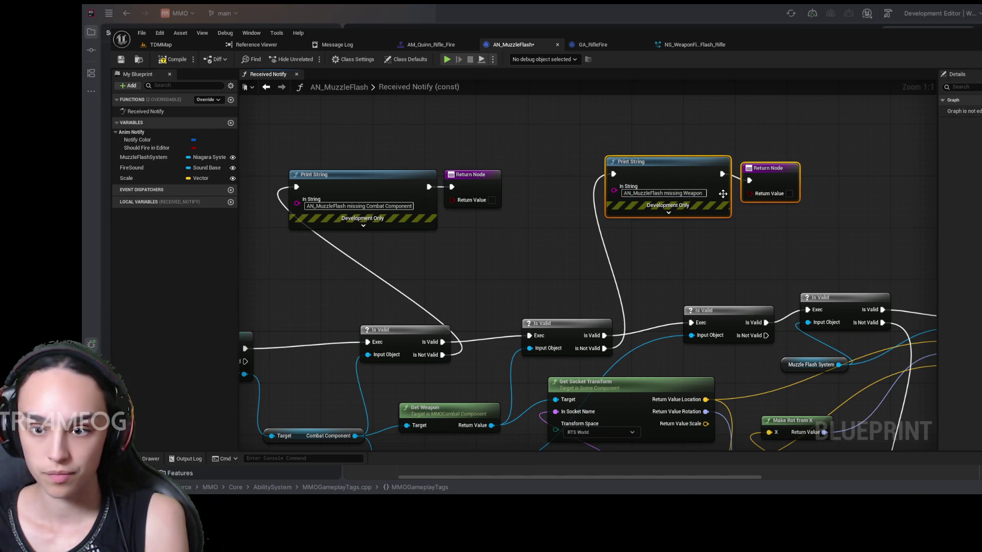
{"action": "key", "text": "ctrl+c"}
{"action": "key", "text": "ctrl+v"}
{"action": "left_click_drag", "start_coordinate": [573, 259], "coordinate": [630, 250]}
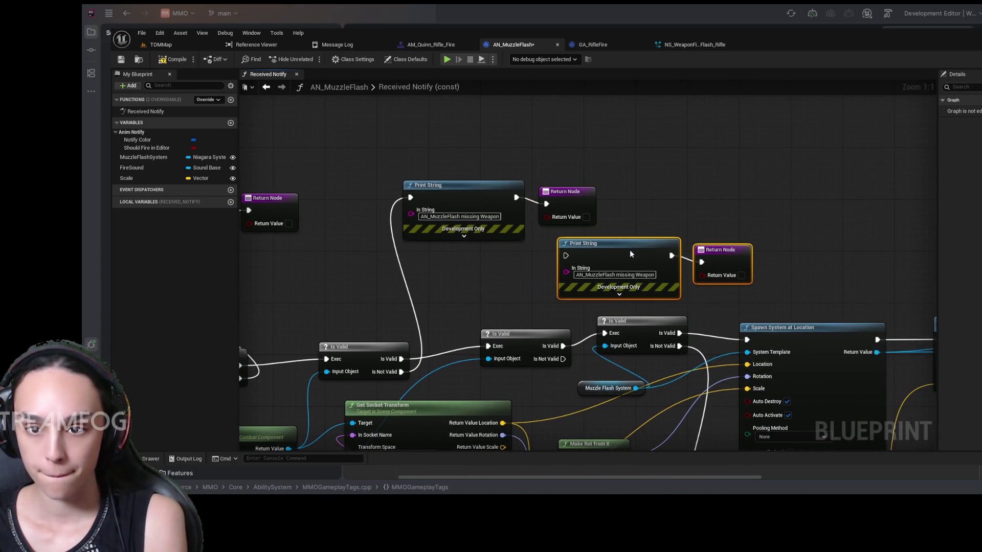
{"action": "left_click_drag", "start_coordinate": [563, 359], "coordinate": [566, 256]}
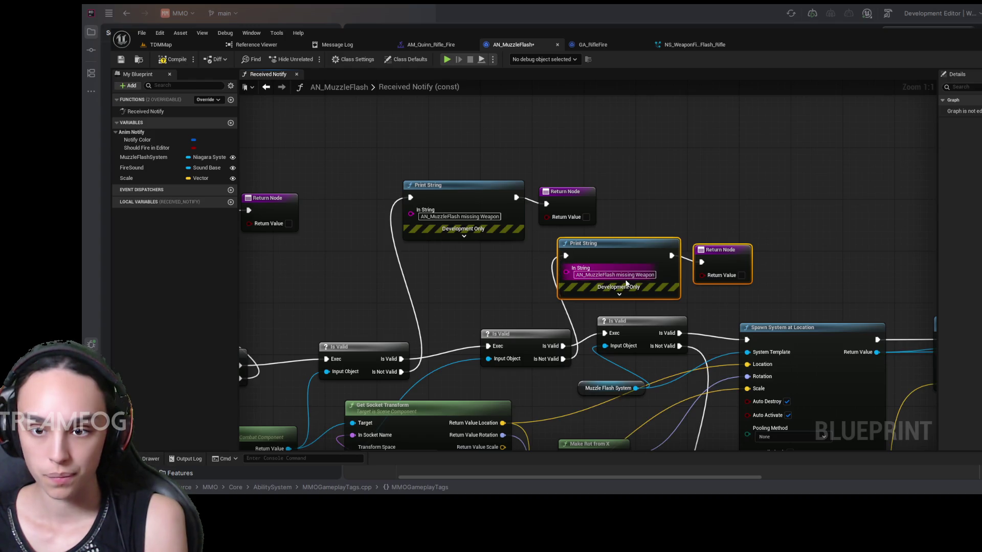
{"action": "mouse_move", "coordinate": [568, 297]}
{"action": "left_mouse_down"}
{"action": "mouse_move", "coordinate": [588, 356]}
{"action": "mouse_move", "coordinate": [569, 284]}
{"action": "left_mouse_up"}
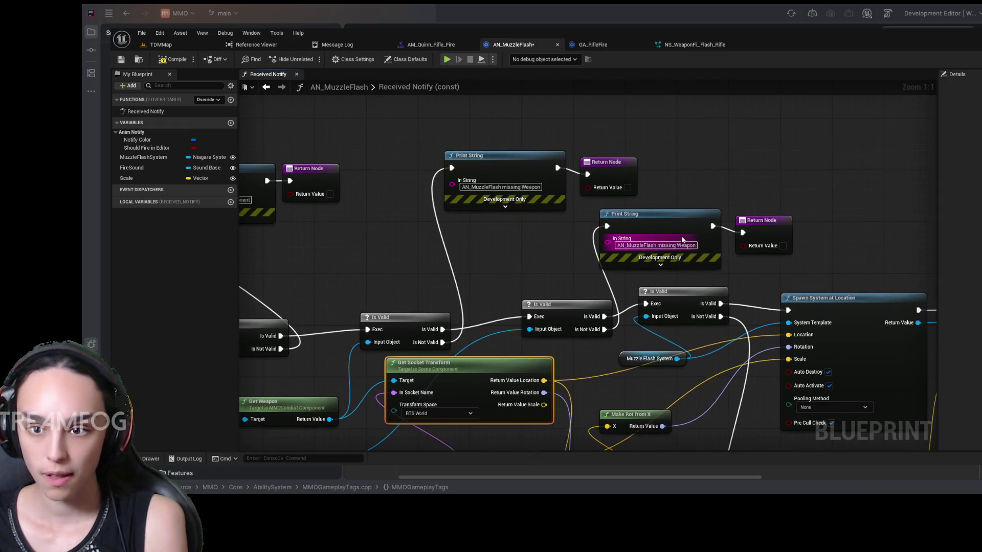
{"action": "type", "text": "Data"}
{"action": "left_click", "coordinate": [820, 194]}
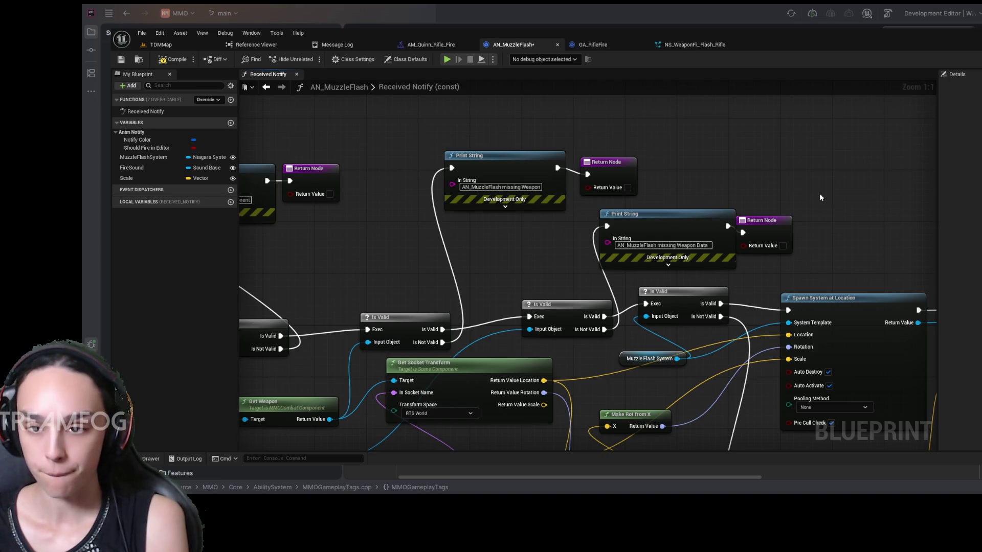
{"action": "scroll", "coordinate": [782, 191], "scroll_direction": "down", "scroll_amount": 8}
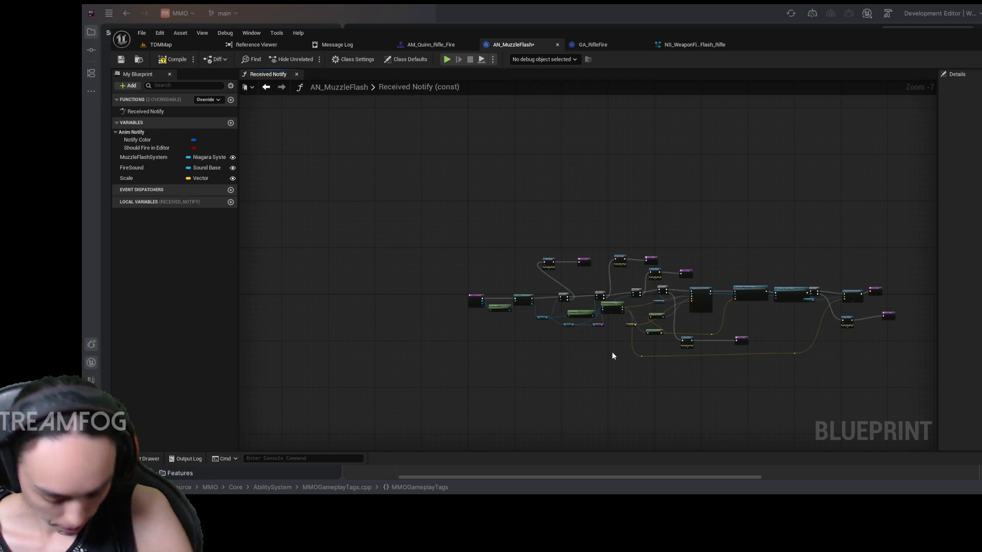
Review the AN_MuzzleFlash graph, compile and save it, then return to the TDMMap level.
{"action": "scroll", "coordinate": [614, 285], "scroll_direction": "up", "scroll_amount": 7}
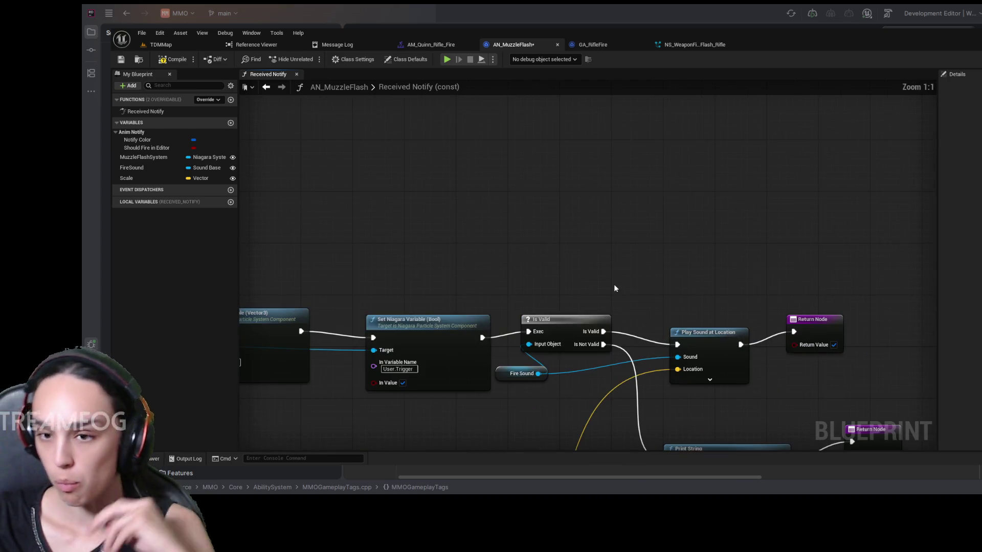
{"action": "scroll", "coordinate": [618, 287], "scroll_direction": "down", "scroll_amount": 3}
{"action": "scroll", "coordinate": [523, 251], "scroll_direction": "down", "scroll_amount": 1}
{"action": "scroll", "coordinate": [716, 205], "scroll_direction": "down", "scroll_amount": 2}
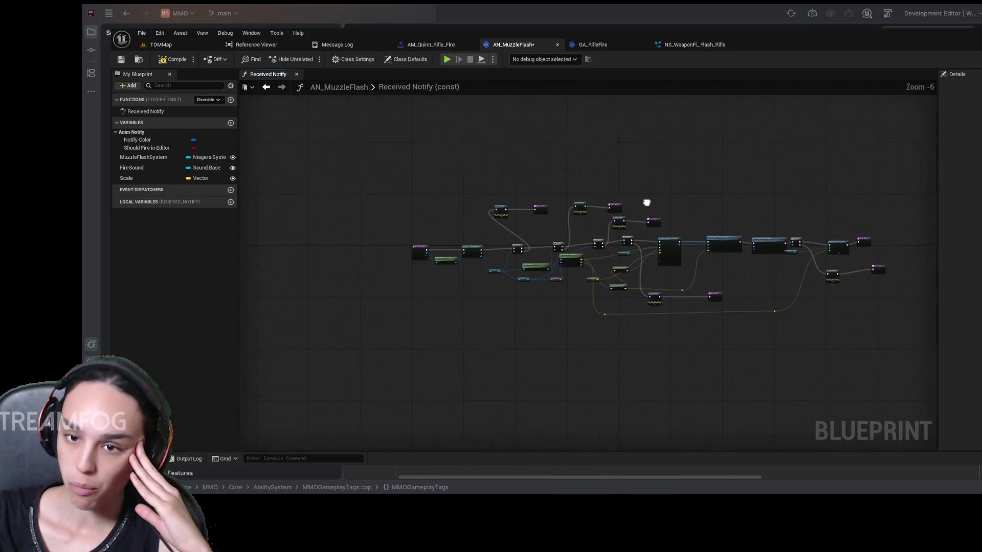
{"action": "scroll", "coordinate": [674, 227], "scroll_direction": "up", "scroll_amount": 3}
{"action": "scroll", "coordinate": [677, 229], "scroll_direction": "down", "scroll_amount": 2}
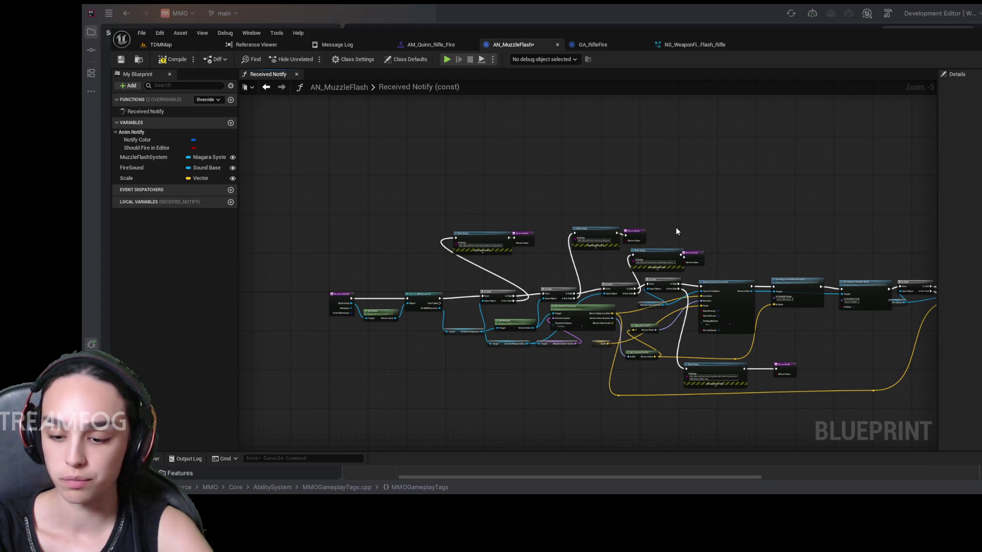
{"action": "left_click", "coordinate": [173, 60]}
{"action": "left_click", "coordinate": [121, 59]}
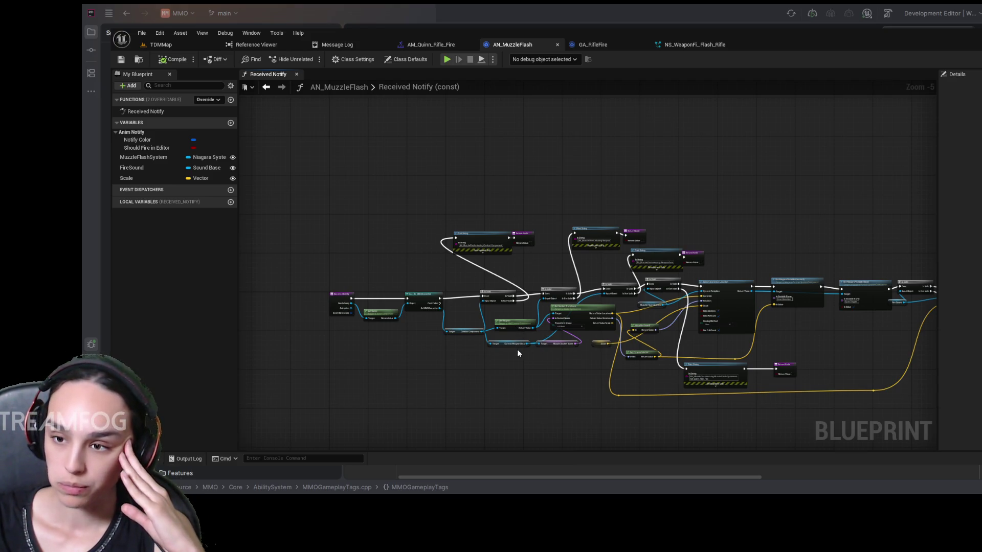
{"action": "scroll", "coordinate": [517, 348], "scroll_direction": "down", "scroll_amount": 2}
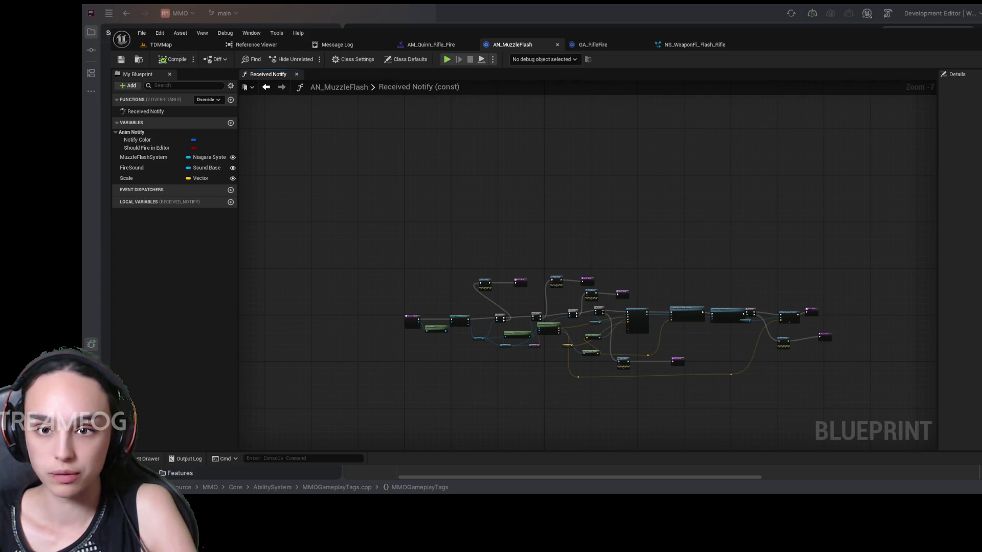
{"action": "left_click", "coordinate": [183, 42]}
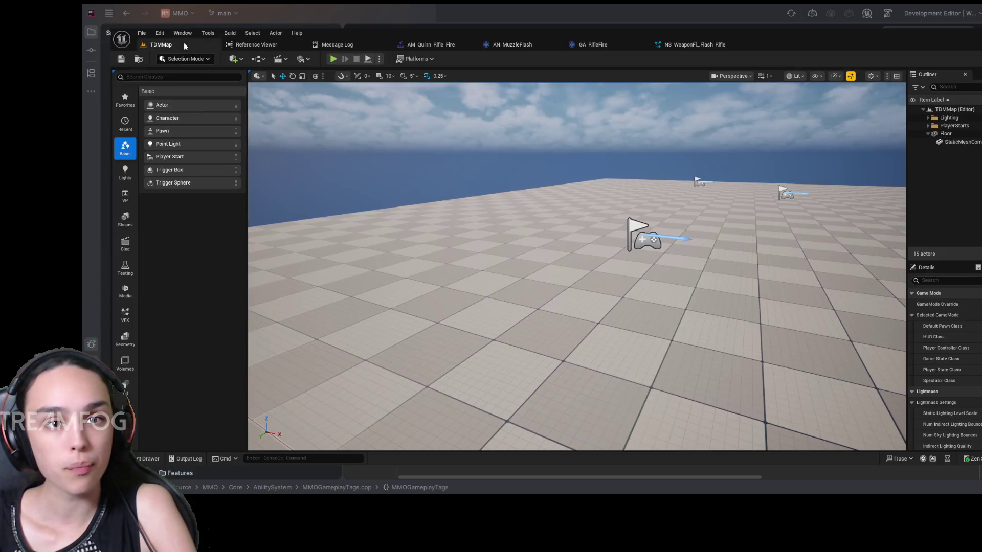
Play TDMMap in the editor, fire the rifle twice, then stop the session.
{"action": "left_click", "coordinate": [335, 59]}
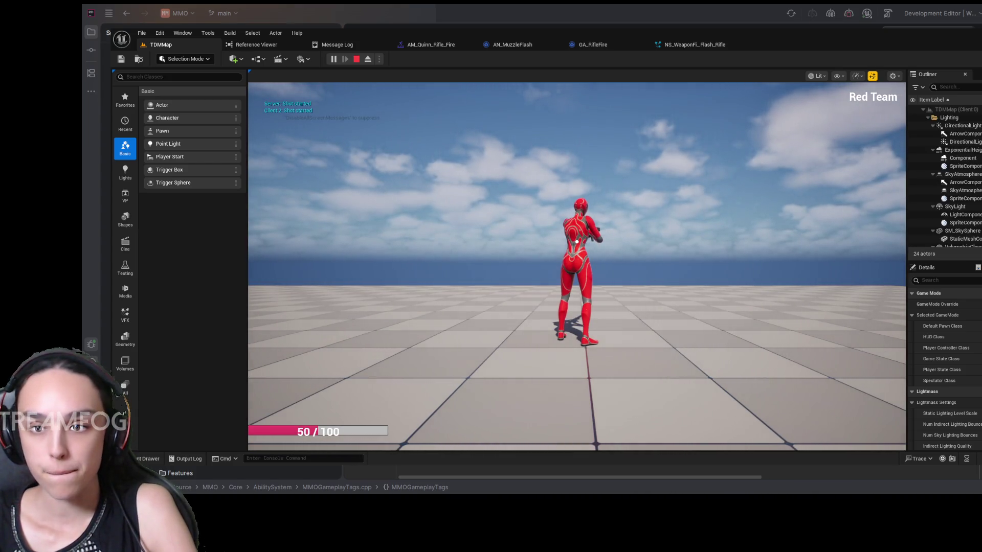
{"action": "left_click", "coordinate": [577, 266]}
{"action": "left_click", "coordinate": [577, 266]}
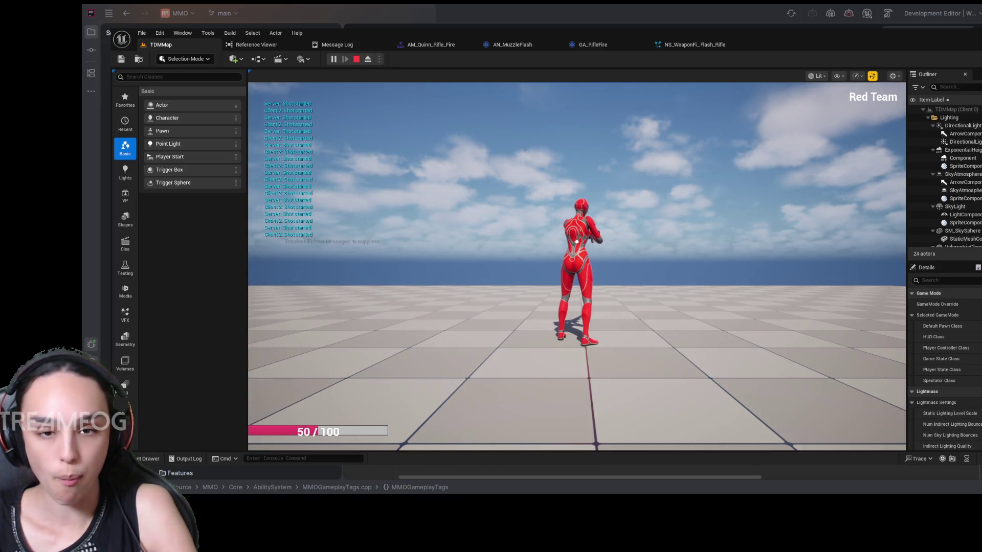
{"action": "left_click", "coordinate": [358, 59]}
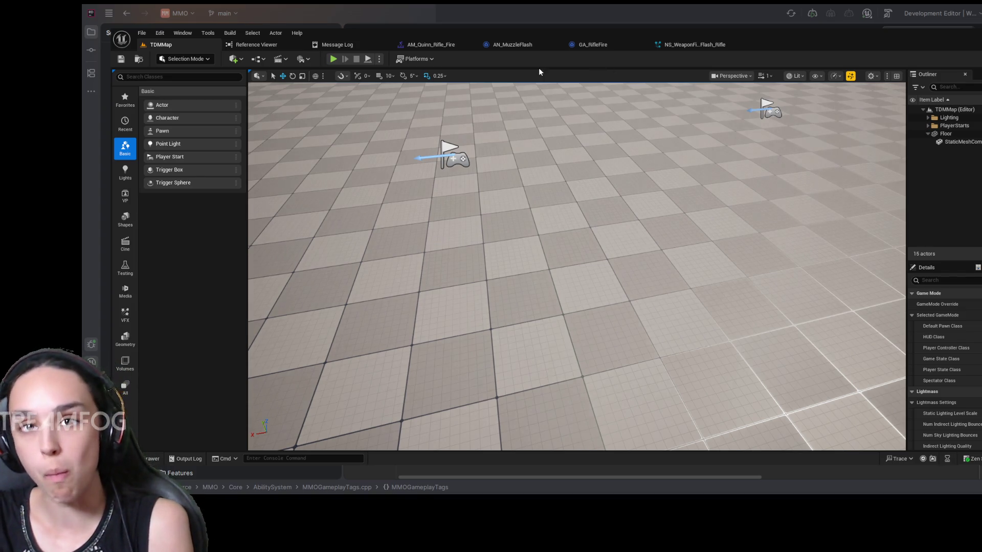
In GA_RifleFire, delete the Shot started Print String and connect SET straight to PlayMontageAndWait.
{"action": "left_click", "coordinate": [621, 46]}
{"action": "scroll", "coordinate": [622, 165], "scroll_direction": "down", "scroll_amount": 2}
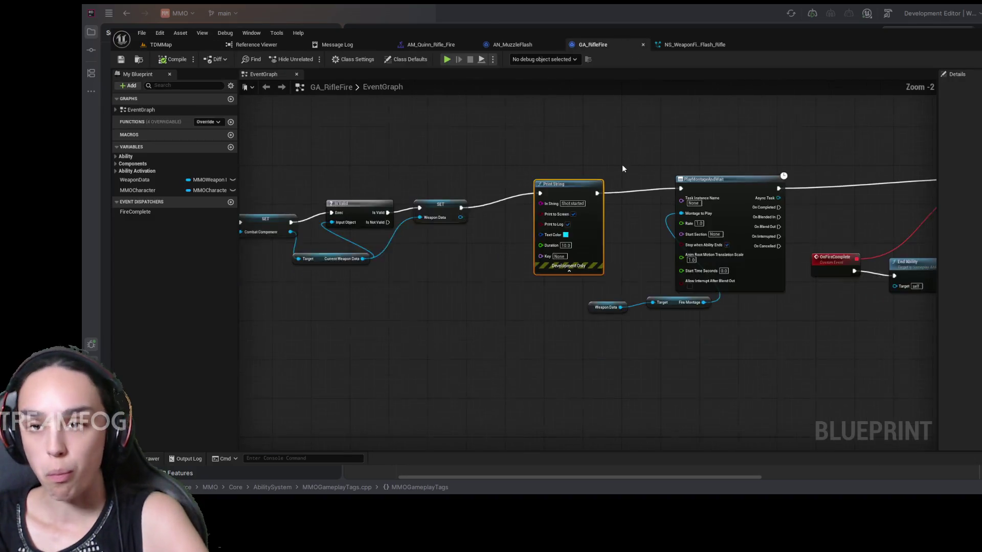
{"action": "scroll", "coordinate": [434, 256], "scroll_direction": "up", "scroll_amount": 2}
{"action": "mouse_move", "coordinate": [435, 257]}
{"action": "left_mouse_down"}
{"action": "mouse_move", "coordinate": [513, 278]}
{"action": "mouse_move", "coordinate": [743, 265]}
{"action": "mouse_move", "coordinate": [546, 339]}
{"action": "mouse_move", "coordinate": [495, 347]}
{"action": "mouse_move", "coordinate": [746, 338]}
{"action": "mouse_move", "coordinate": [569, 364]}
{"action": "left_mouse_up"}
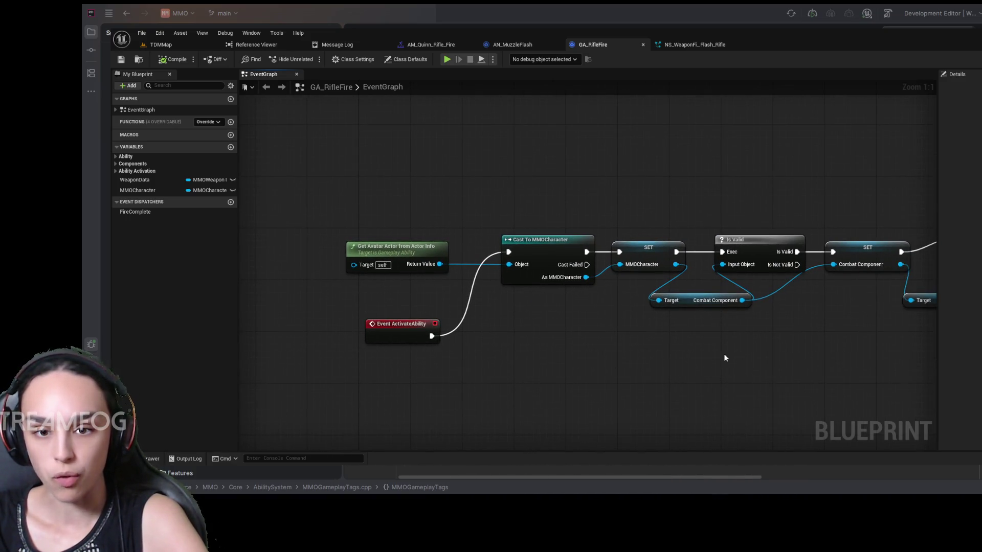
{"action": "mouse_move", "coordinate": [795, 355]}
{"action": "left_mouse_down"}
{"action": "mouse_move", "coordinate": [471, 346]}
{"action": "mouse_move", "coordinate": [651, 346]}
{"action": "mouse_move", "coordinate": [743, 207]}
{"action": "mouse_move", "coordinate": [667, 238]}
{"action": "left_mouse_up"}
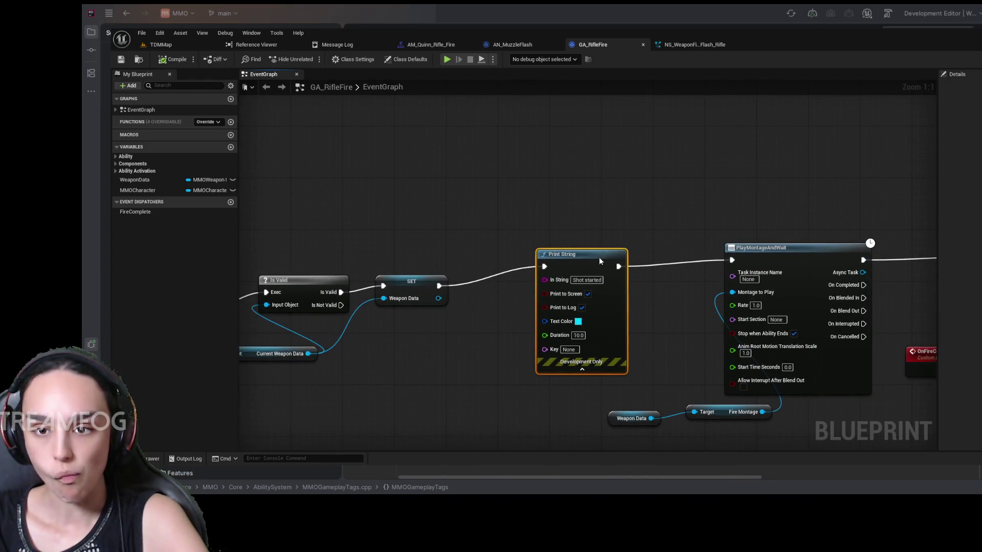
{"action": "key", "text": "Delete"}
{"action": "mouse_move", "coordinate": [439, 286]}
{"action": "left_mouse_down"}
{"action": "mouse_move", "coordinate": [732, 255]}
{"action": "mouse_move", "coordinate": [216, 231]}
{"action": "left_mouse_up"}
Shift the montage, weapon data, Set Timer, OnFireComplete and End Ability nodes left and down.
{"action": "mouse_move", "coordinate": [641, 337]}
{"action": "left_mouse_down"}
{"action": "mouse_move", "coordinate": [623, 347]}
{"action": "mouse_move", "coordinate": [799, 303]}
{"action": "mouse_move", "coordinate": [948, 291]}
{"action": "left_mouse_up"}
{"action": "left_click_drag", "start_coordinate": [603, 180], "coordinate": [423, 351]}
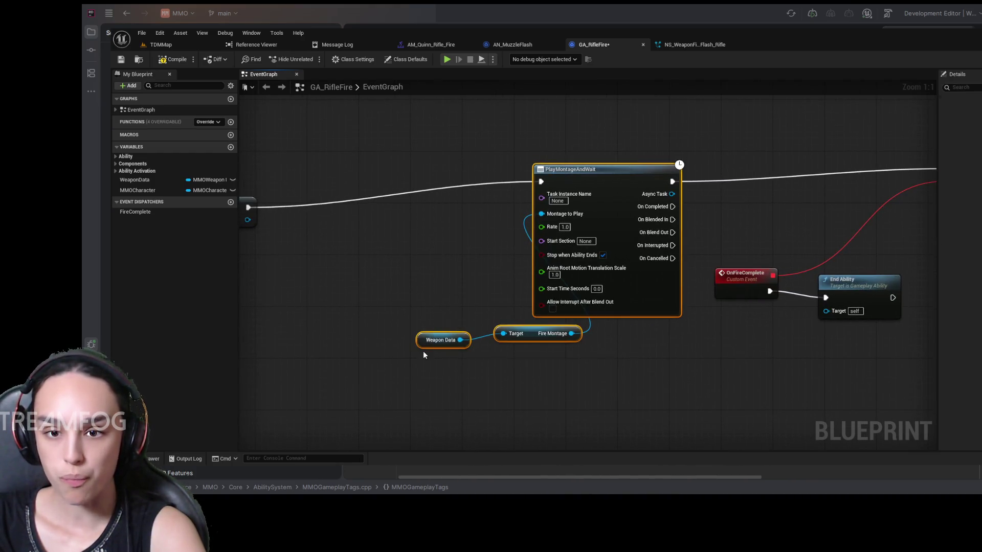
{"action": "left_click_drag", "start_coordinate": [462, 239], "coordinate": [535, 284]}
{"action": "mouse_move", "coordinate": [633, 217]}
{"action": "left_mouse_down"}
{"action": "mouse_move", "coordinate": [561, 239]}
{"action": "mouse_move", "coordinate": [432, 236]}
{"action": "left_mouse_up"}
{"action": "left_click_drag", "start_coordinate": [734, 216], "coordinate": [456, 209]}
{"action": "left_click_drag", "start_coordinate": [897, 179], "coordinate": [557, 391]}
{"action": "mouse_move", "coordinate": [772, 222]}
{"action": "left_mouse_down"}
{"action": "mouse_move", "coordinate": [541, 257]}
{"action": "mouse_move", "coordinate": [552, 240]}
{"action": "left_mouse_up"}
{"action": "left_click_drag", "start_coordinate": [447, 194], "coordinate": [664, 195]}
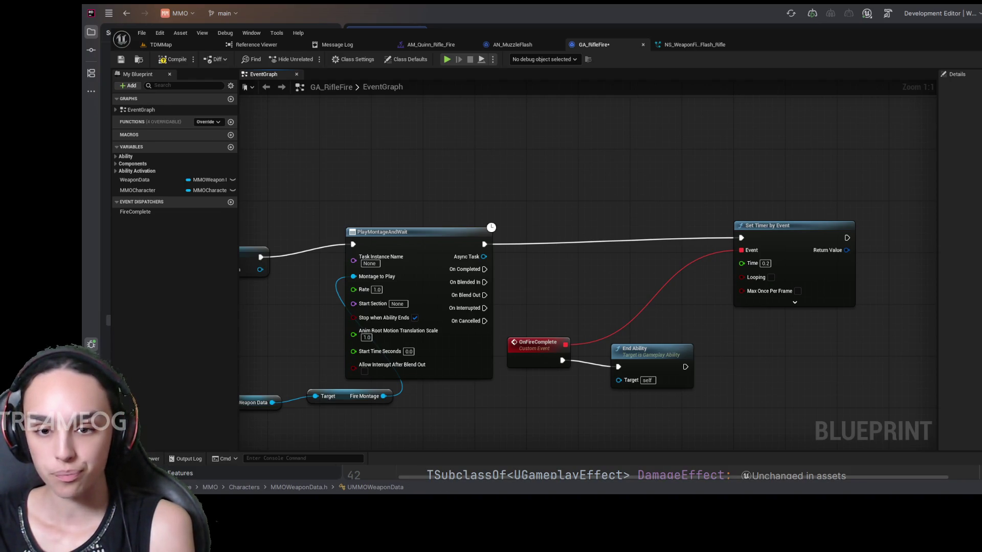
{"action": "key", "text": "alt+Tab"}
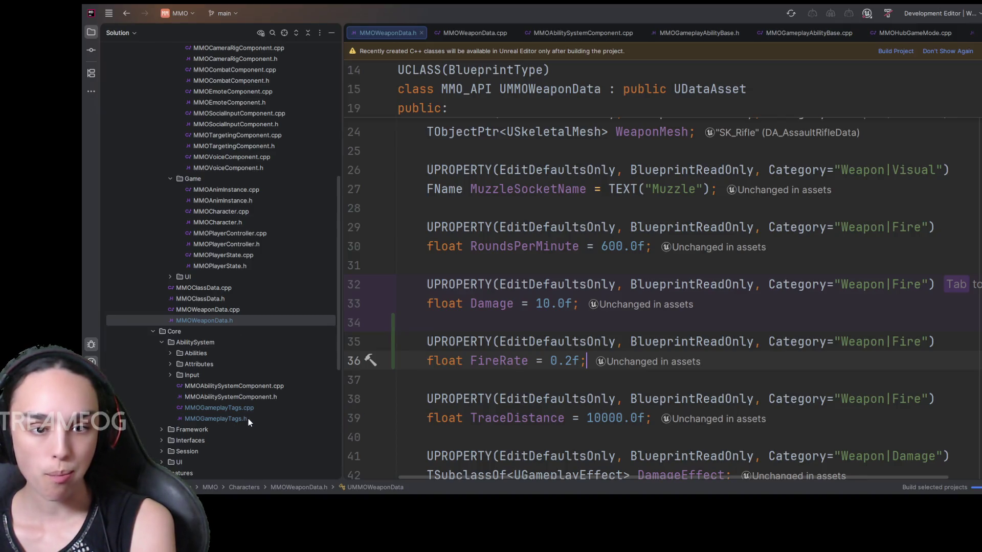
Expand the Abilities folder and open MMOGameplayAbilityBase.h in Rider.
{"action": "left_click", "coordinate": [170, 354]}
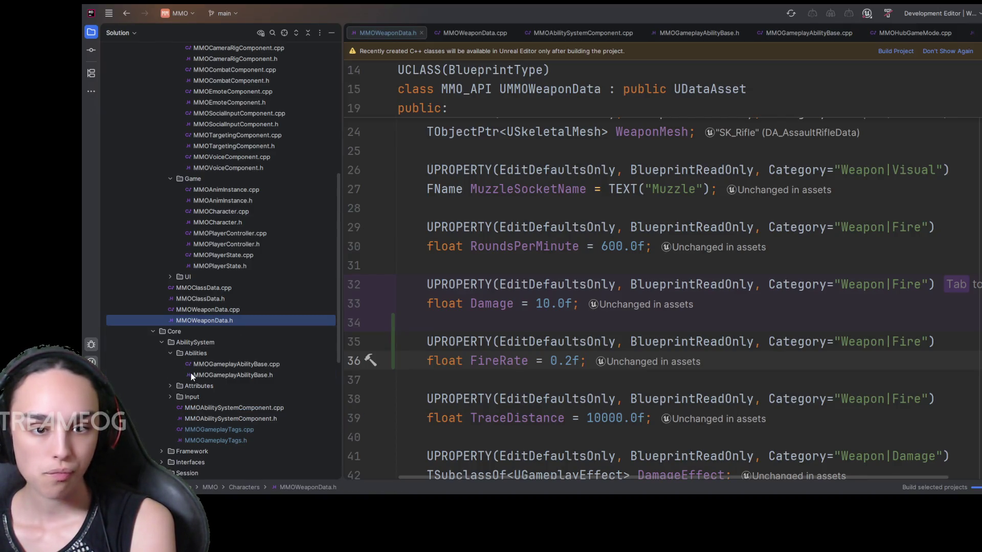
{"action": "double_click", "coordinate": [191, 374]}
{"action": "key", "text": "ctrl+a"}
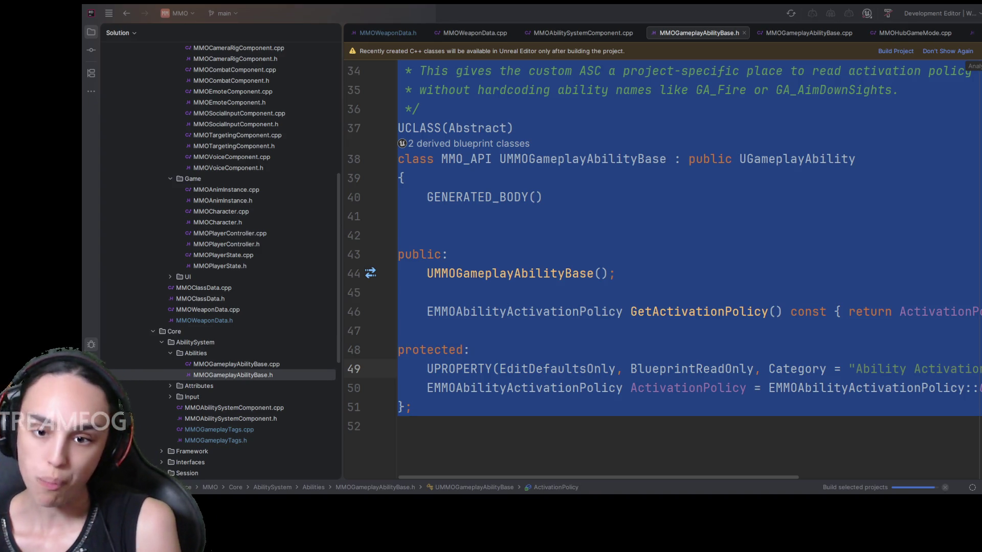
{"action": "left_click", "coordinate": [732, 291]}
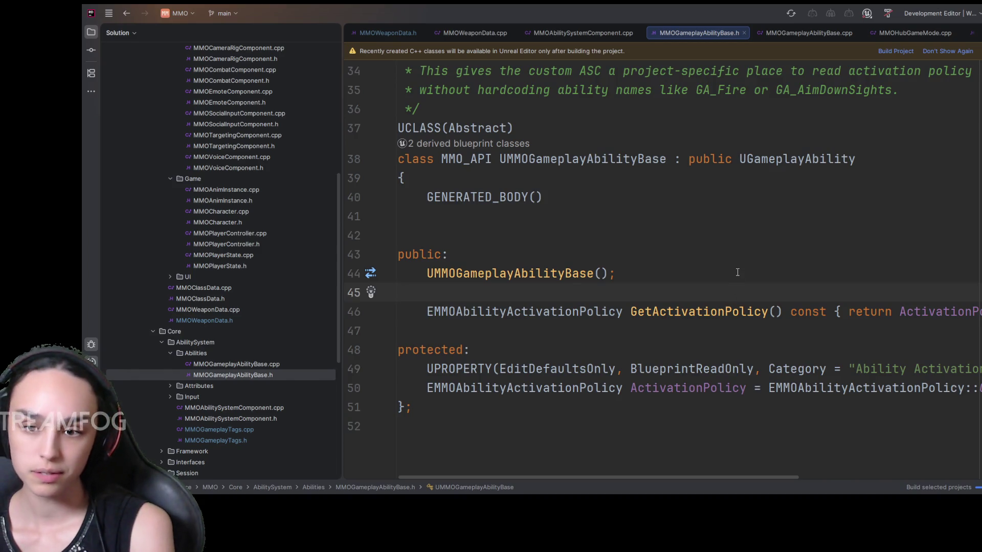